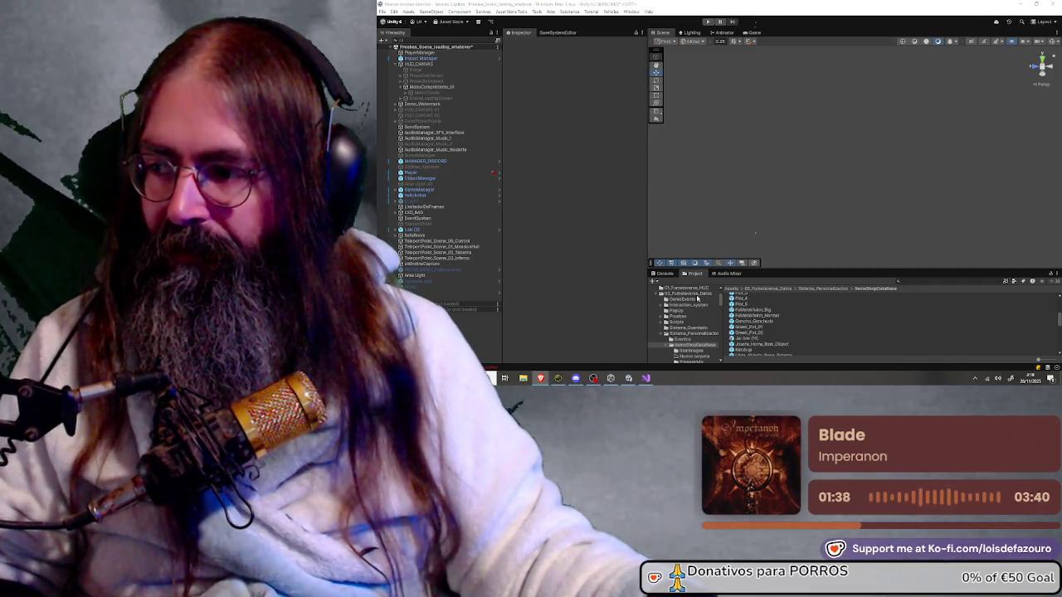
Step: Save the edited Rigidbody script in Visual Studio and switch back to the Unity editor
left_click(646, 379)
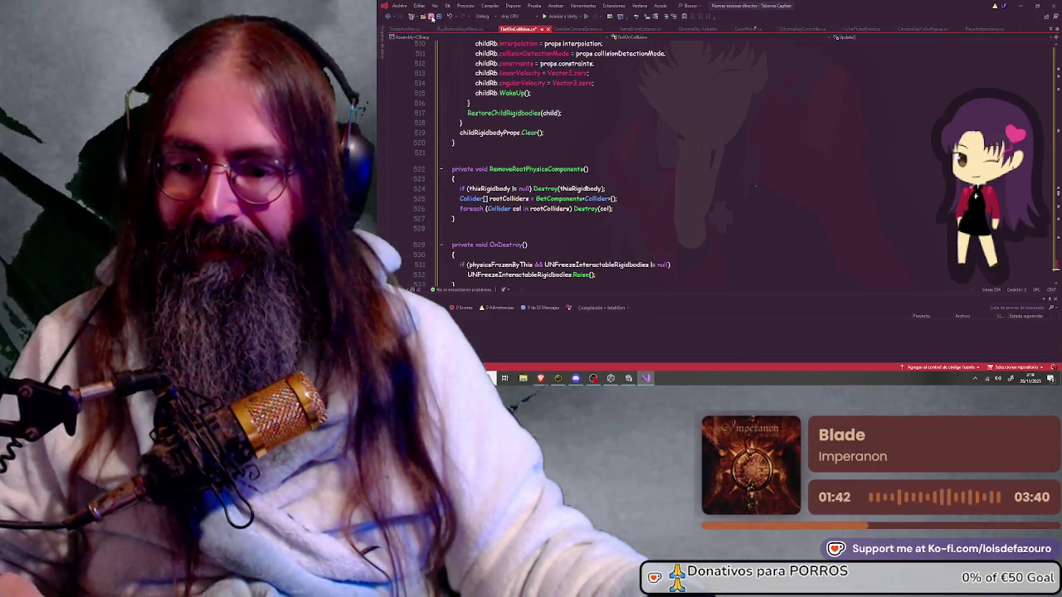
left_click(430, 16)
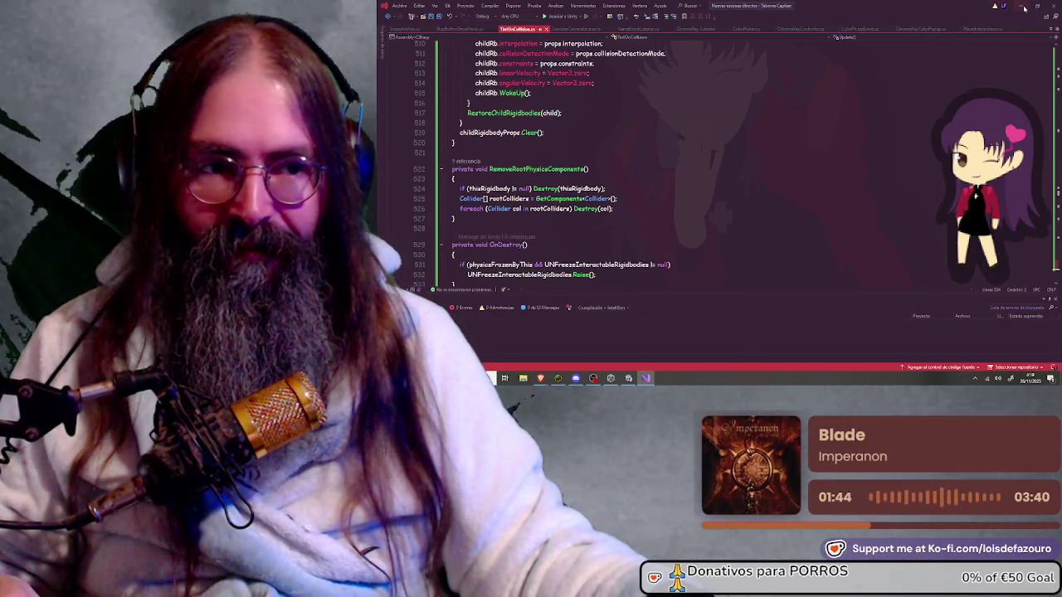
key("alt+Tab")
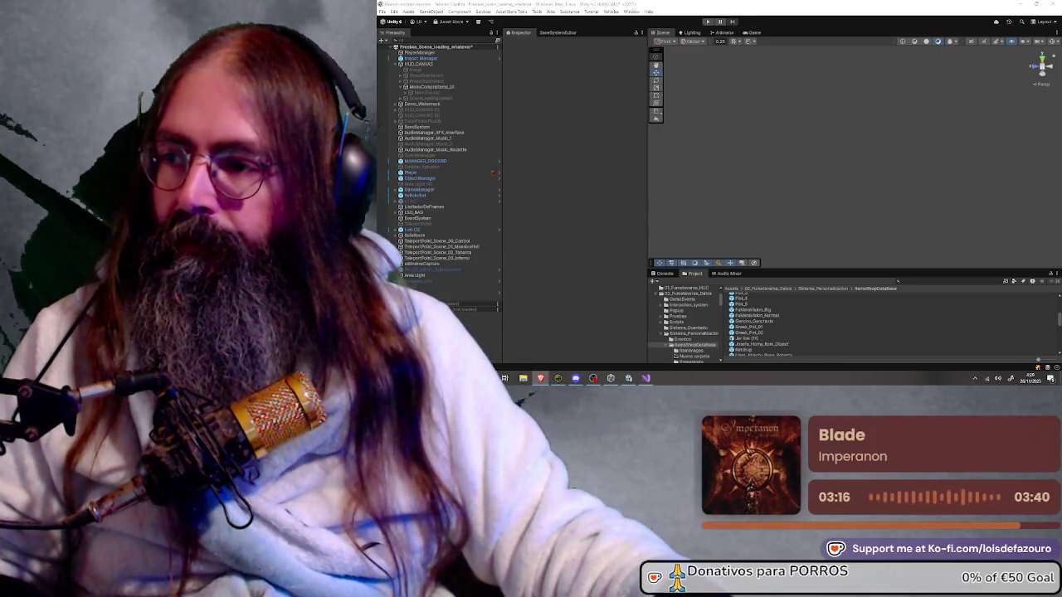
Step: Play the game, load Demo Dream from the Scene Selector, then stop play mode
left_click(702, 23)
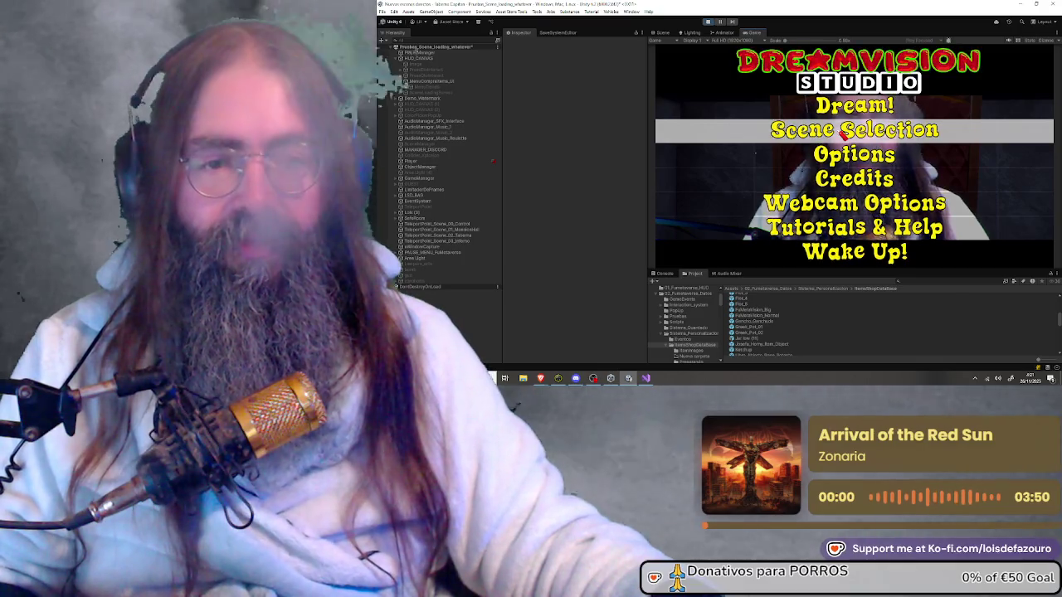
left_click(843, 132)
left_click(842, 131)
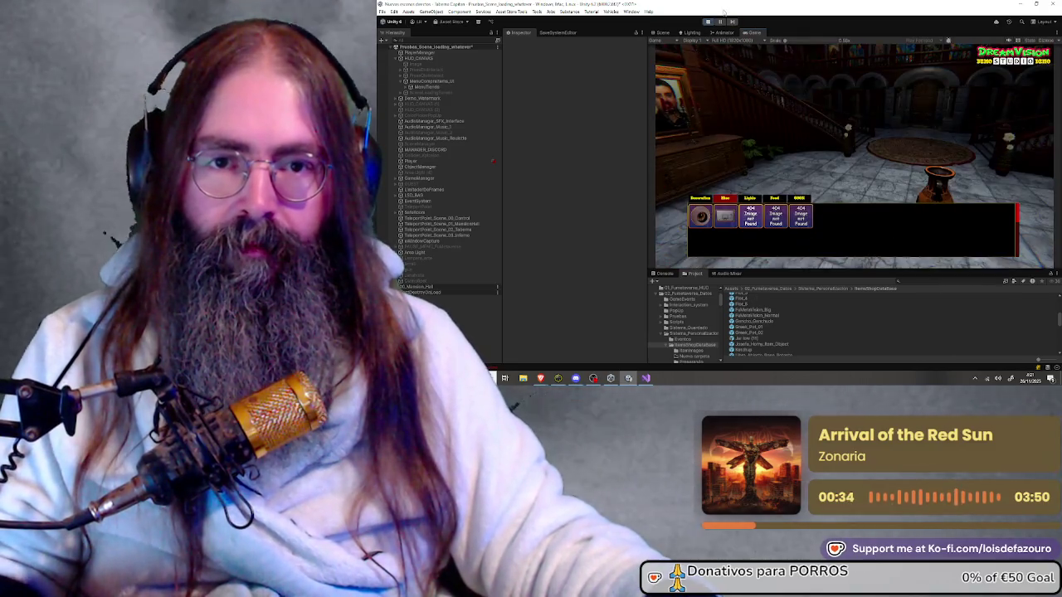
key("ctrl+p")
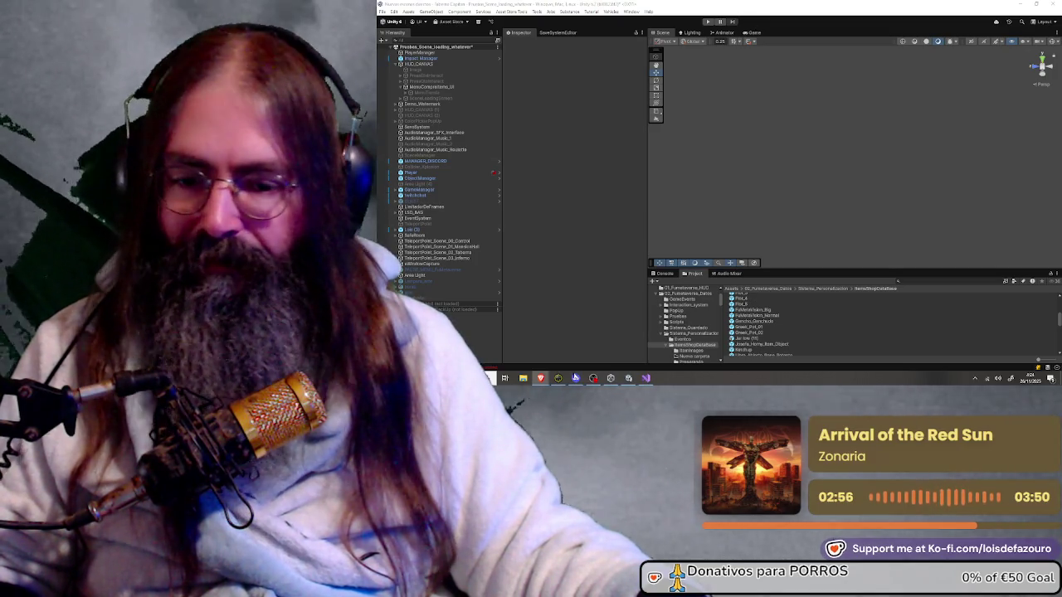
Step: Bring Visual Studio with the Rigidbody script back to the front
left_click(646, 377)
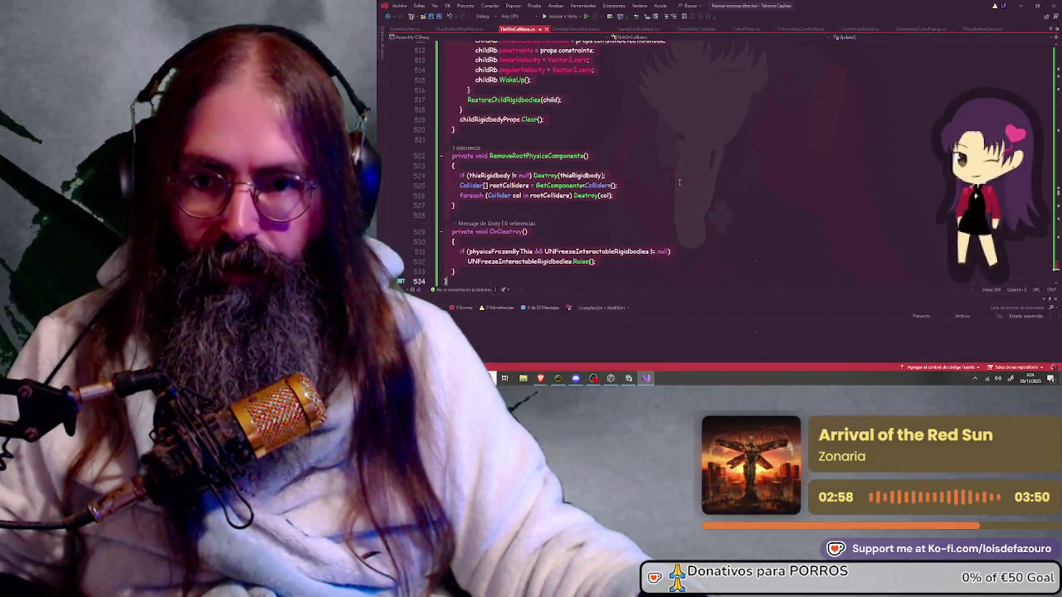
Step: Paste the updated Rigidbody code block, return to Unity to recompile, and start play mode
key("ctrl+v")
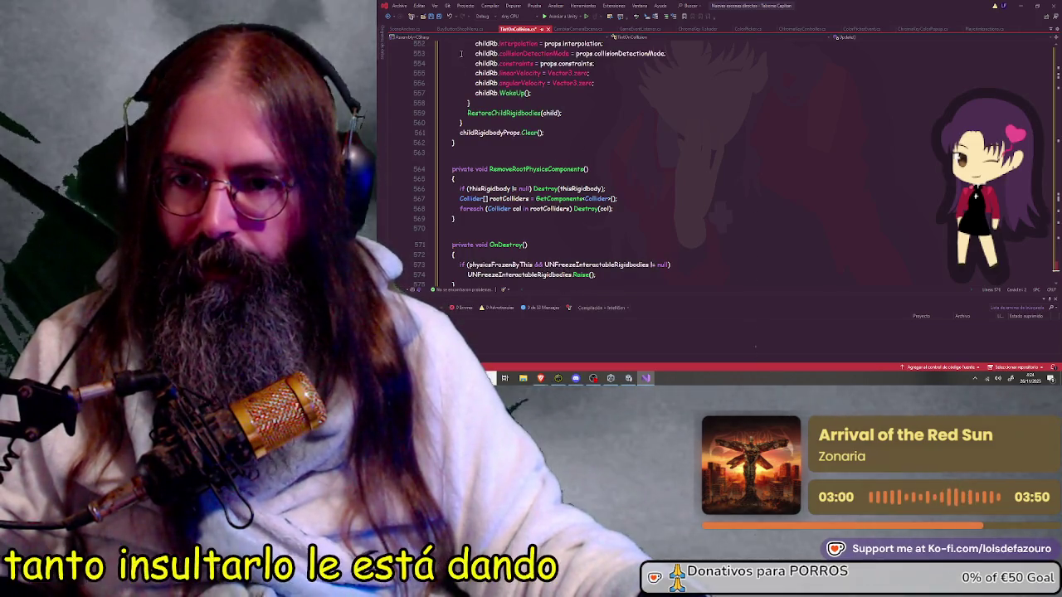
left_click(1020, 6)
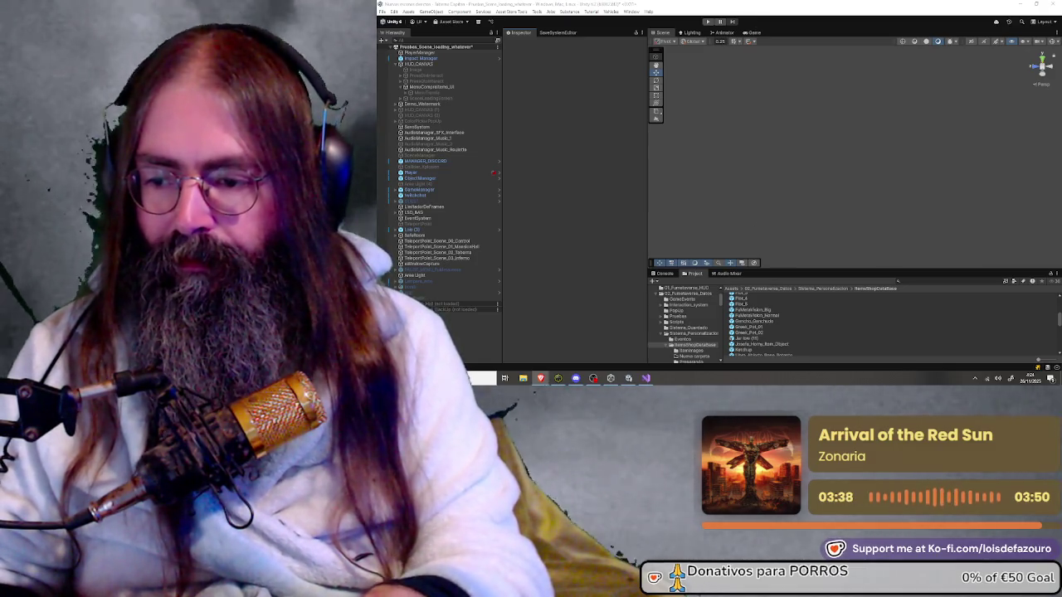
key("ctrl+p")
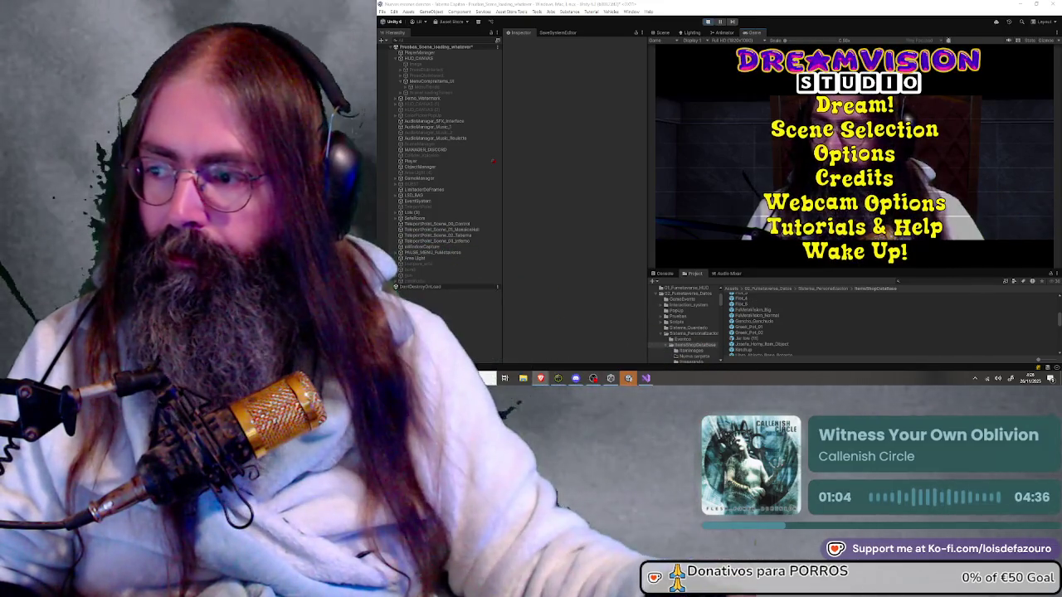
Step: Load the Demo Dream scene from the Scene Selector and walk the character forward
left_click(803, 137)
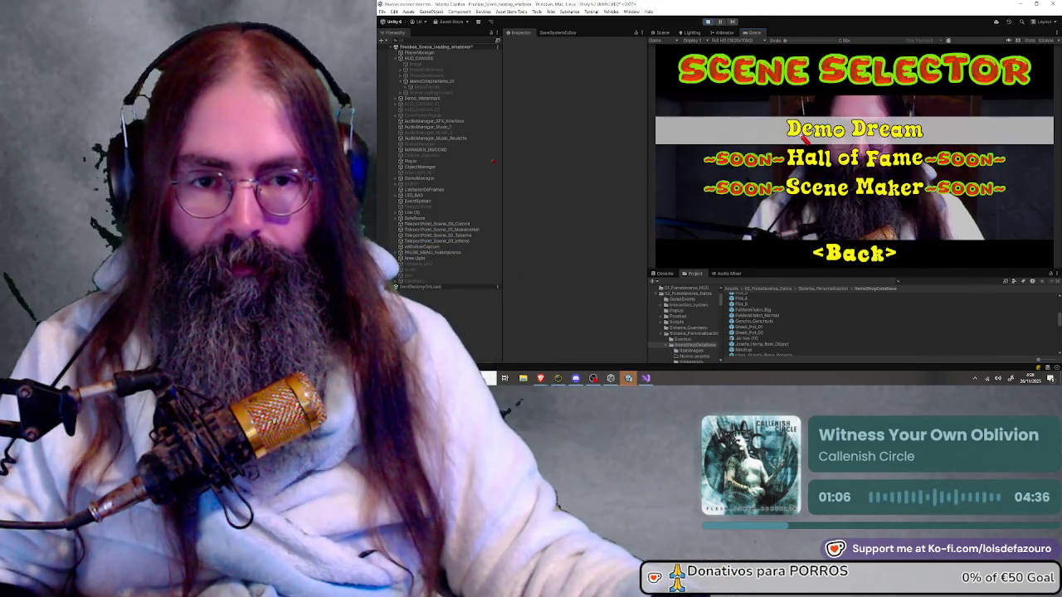
left_click(805, 138)
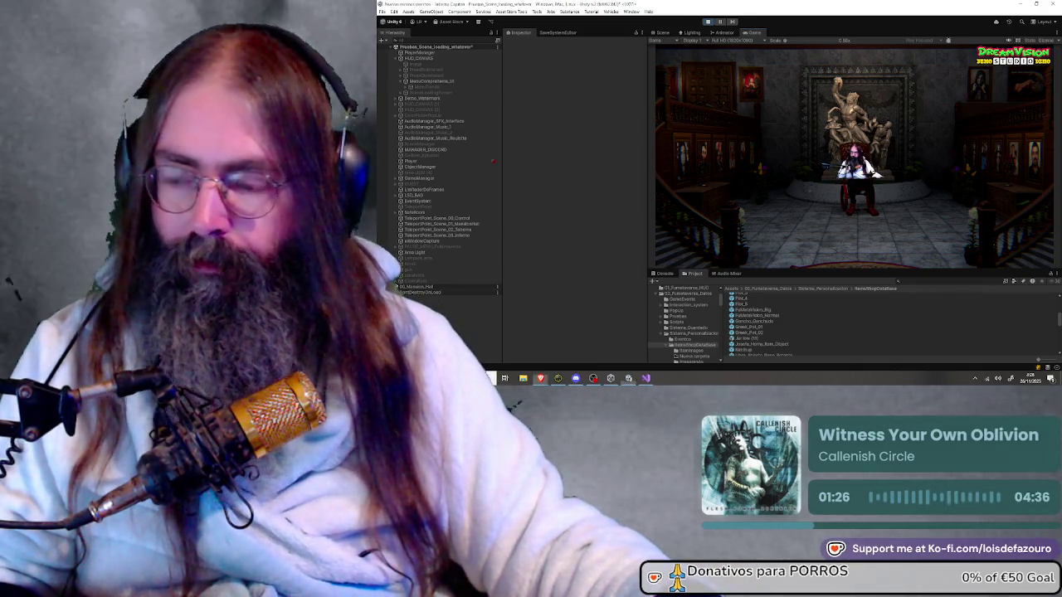
key("w")
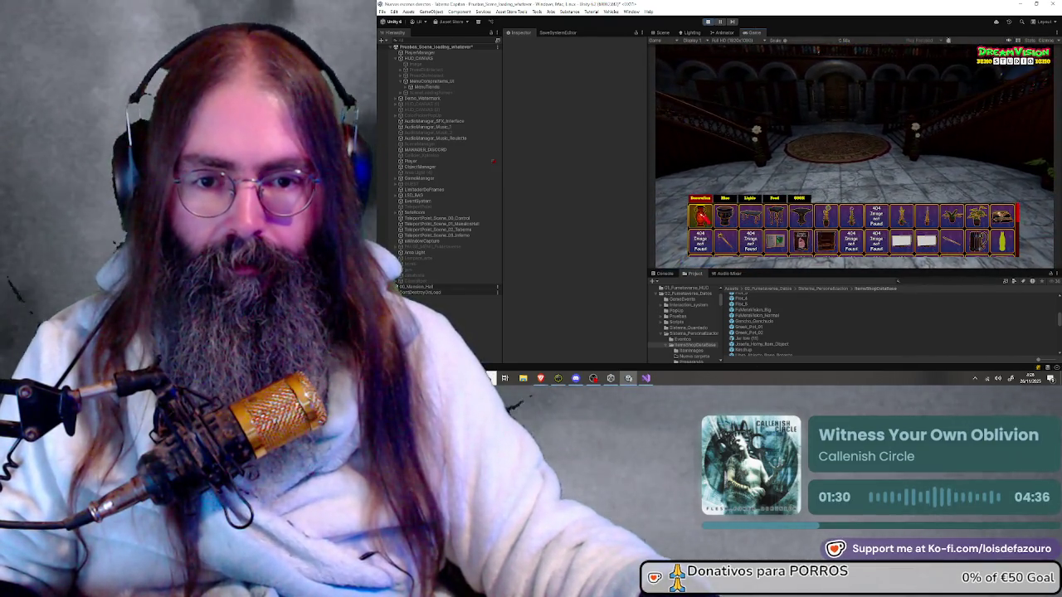
Step: Place a table in the mansion hall, set the red vase on it, then open the in-game menu
left_click(838, 246)
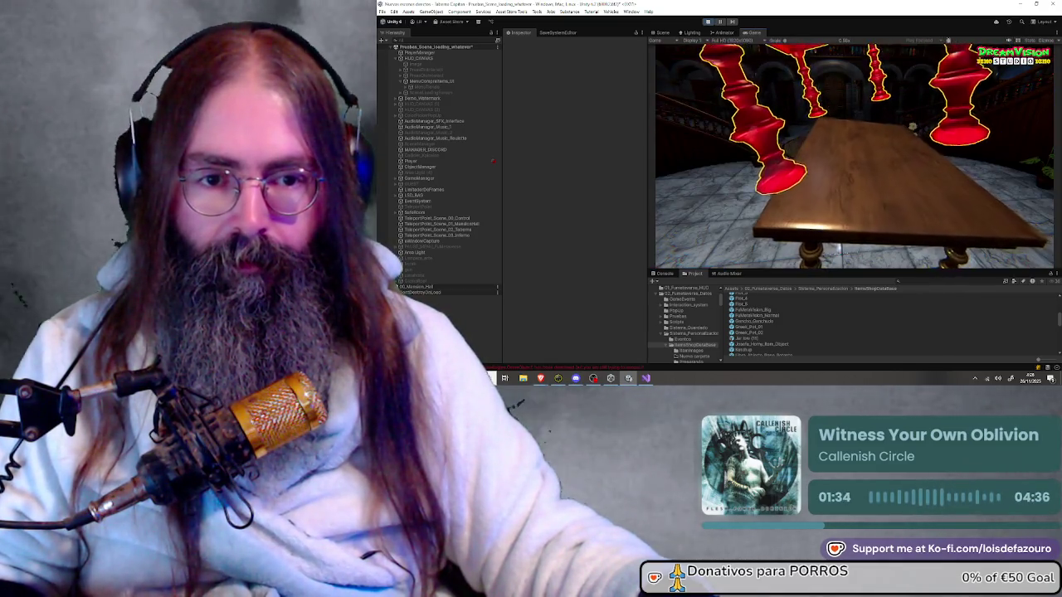
left_click(854, 158)
left_click(839, 233)
left_click(857, 160)
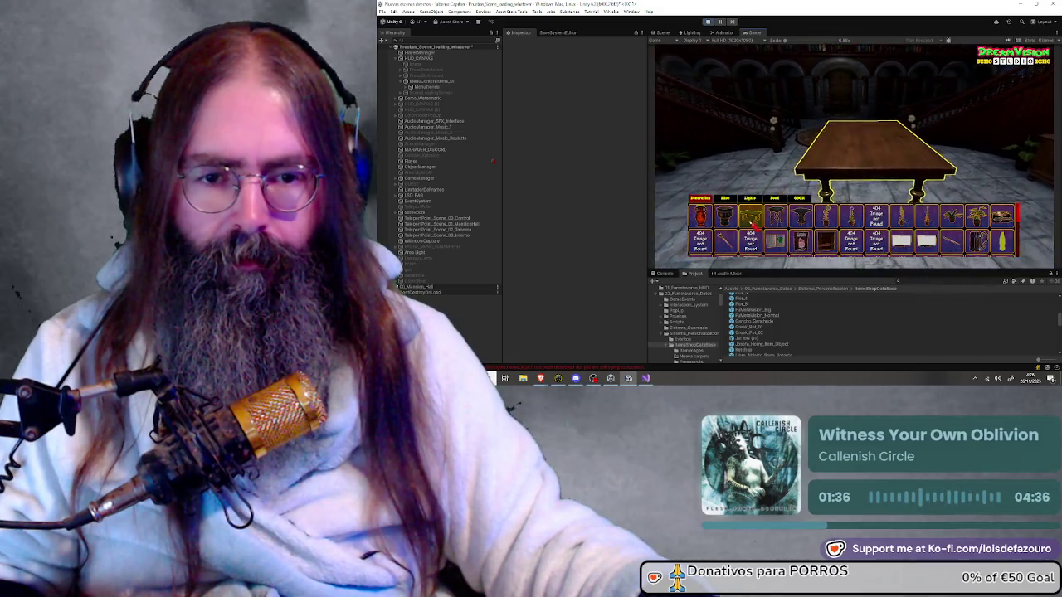
left_click(838, 226)
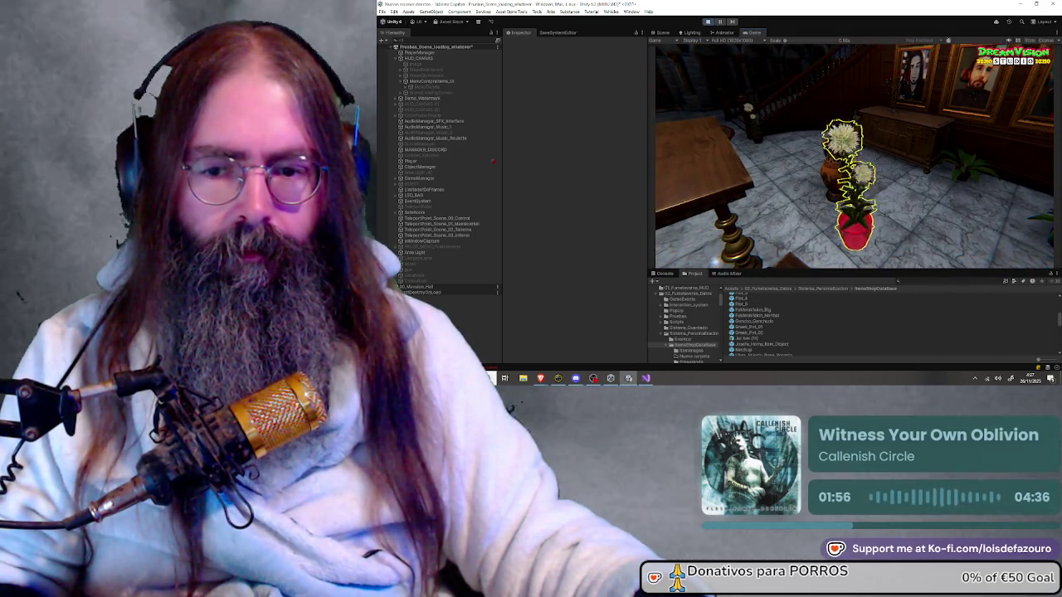
key("Escape")
Step: Open the in-game item catalog, show its second category, and pick an item to place
key("Tab")
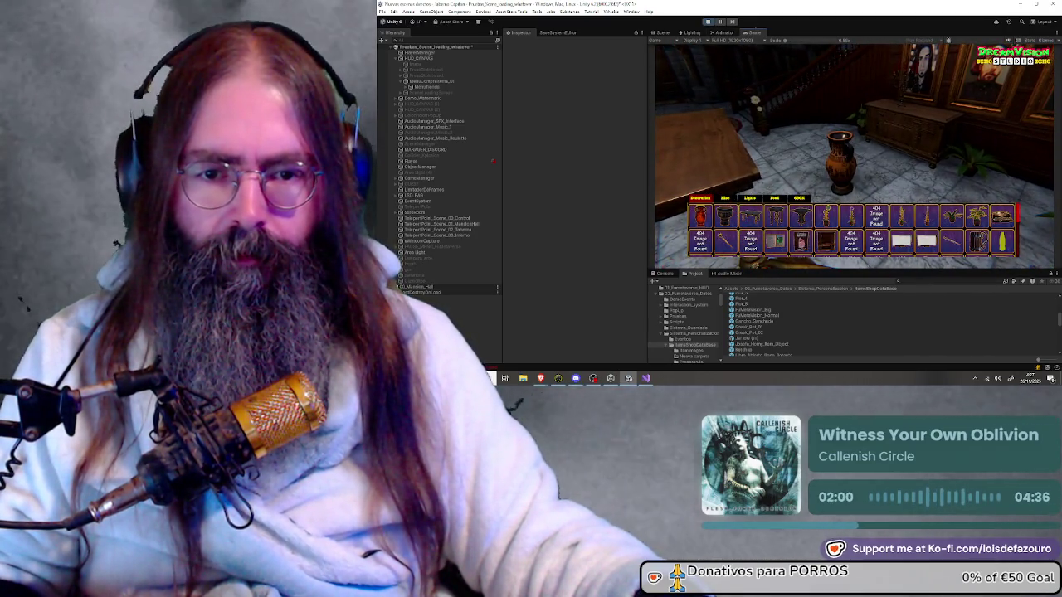
left_click(727, 242)
left_click(726, 199)
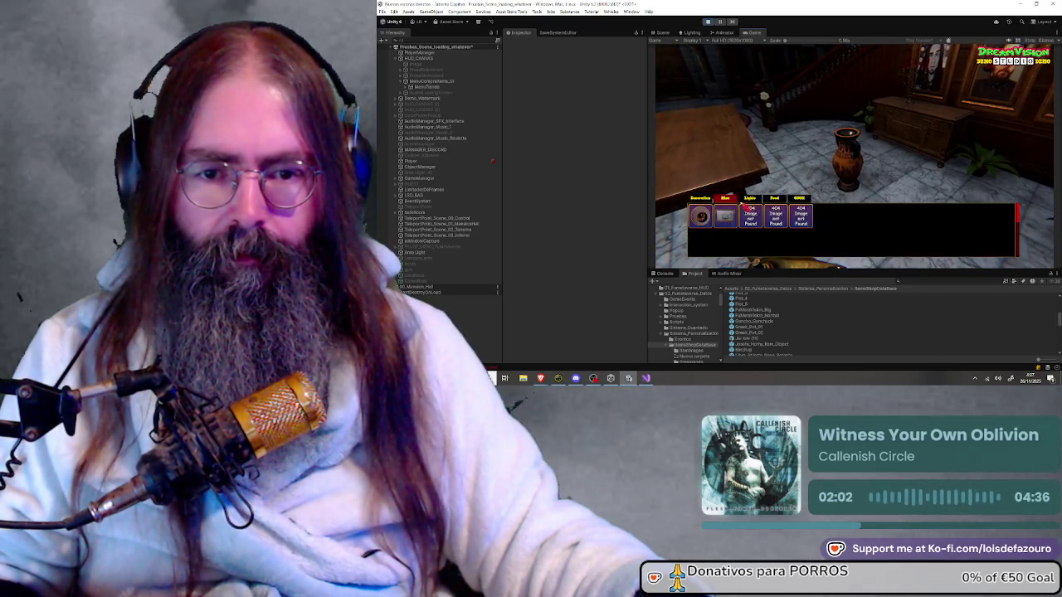
left_click(750, 217)
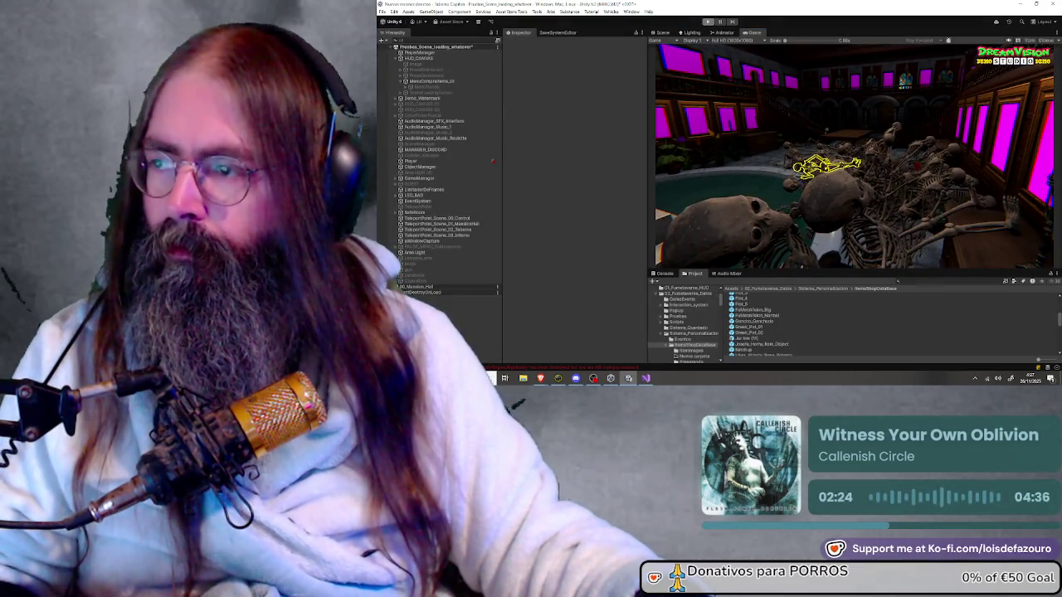
Step: Exit play mode with Ctrl+P to return to the Pruebas_Scene_loading_whatever scene
key("ctrl+p")
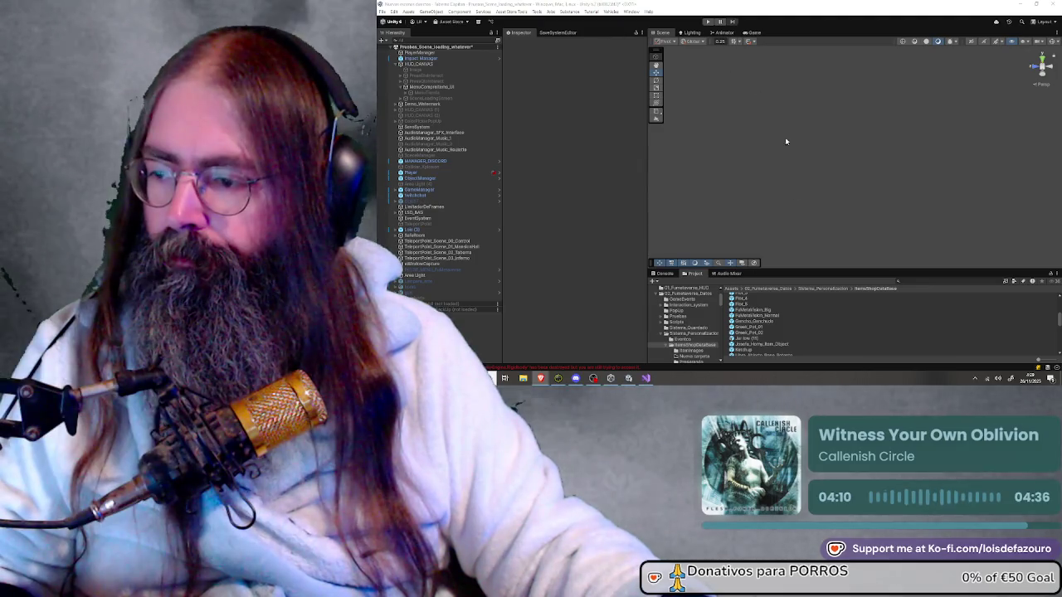
Step: Save all scripts in Visual Studio and select the three obsolete Rigidbody property warnings
key("alt+Tab")
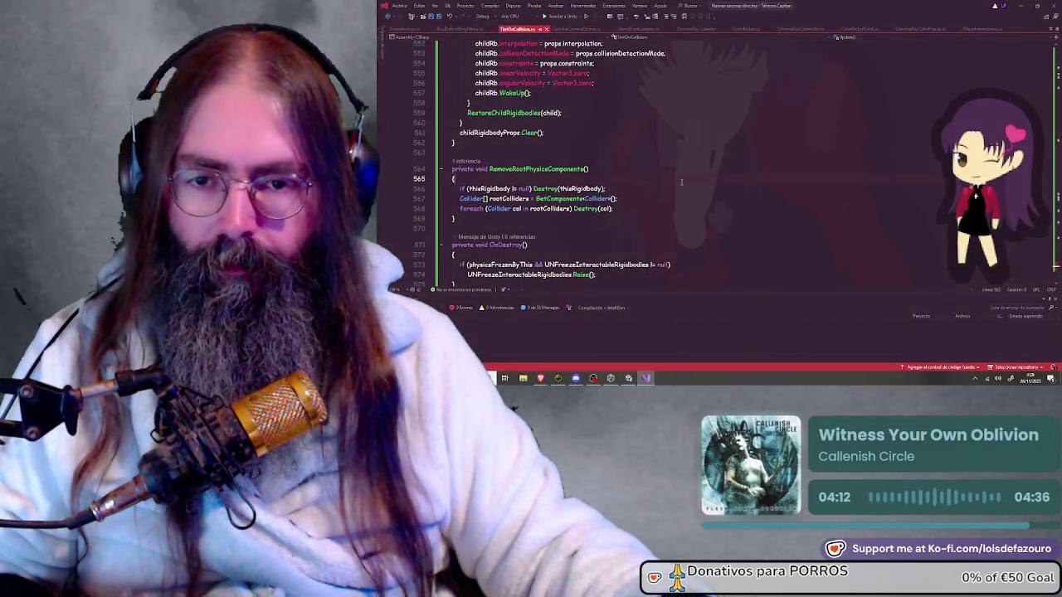
left_click(430, 17)
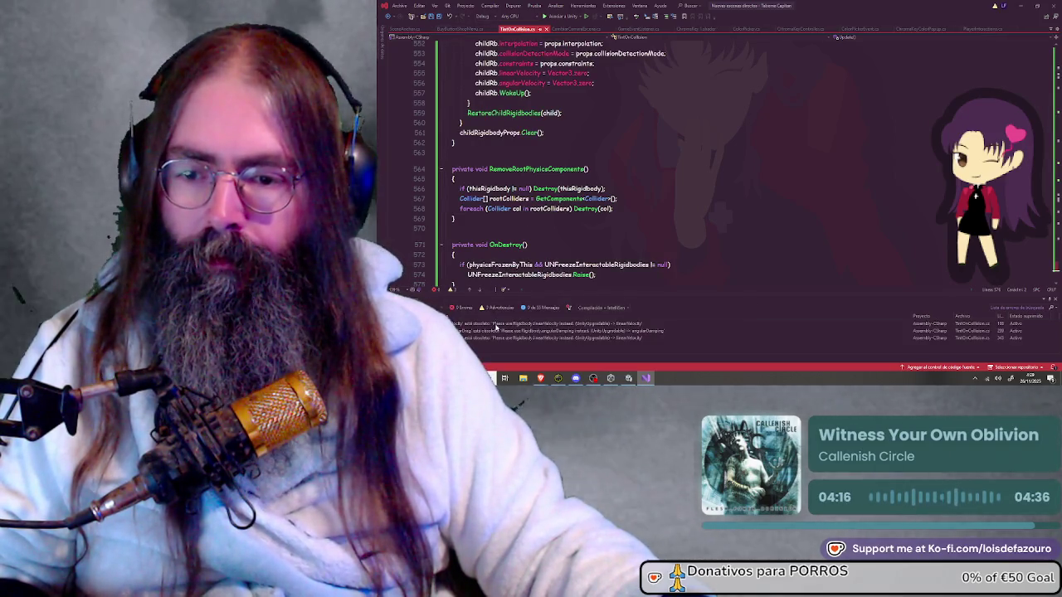
left_click(498, 324)
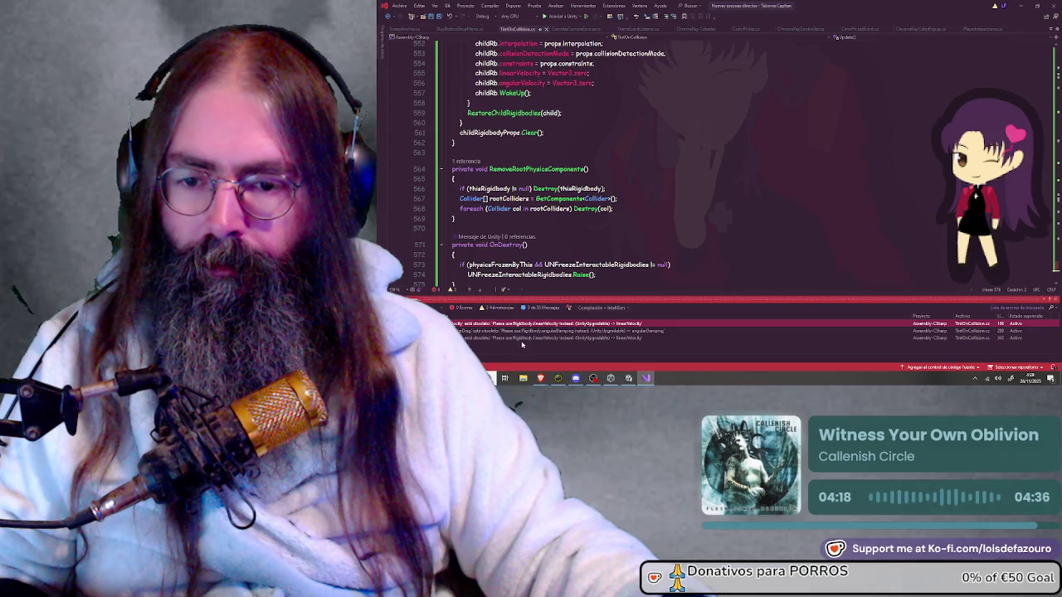
left_click(521, 338, "shift")
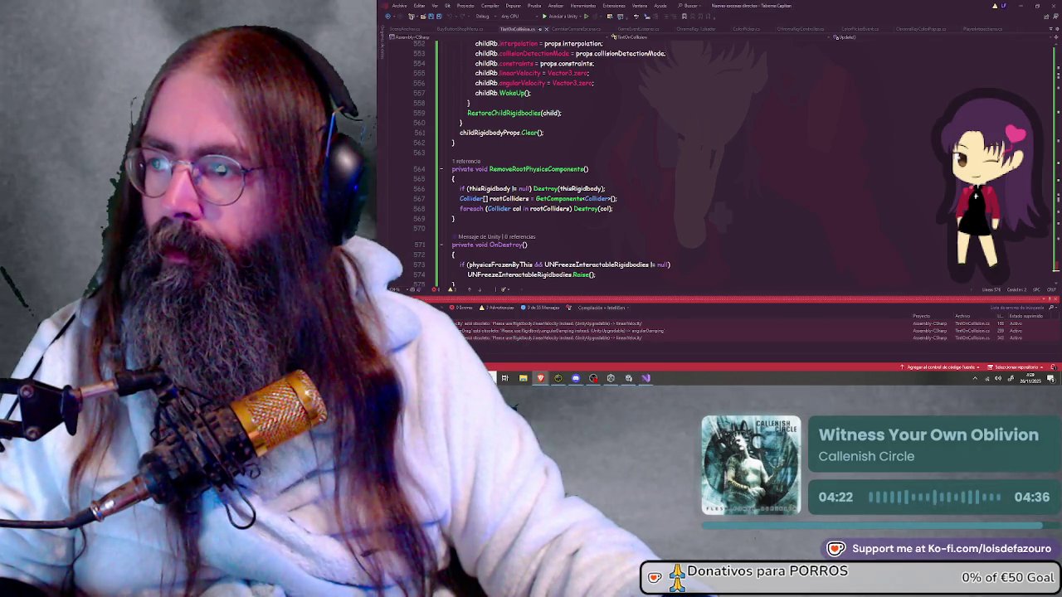
key("alt+Tab")
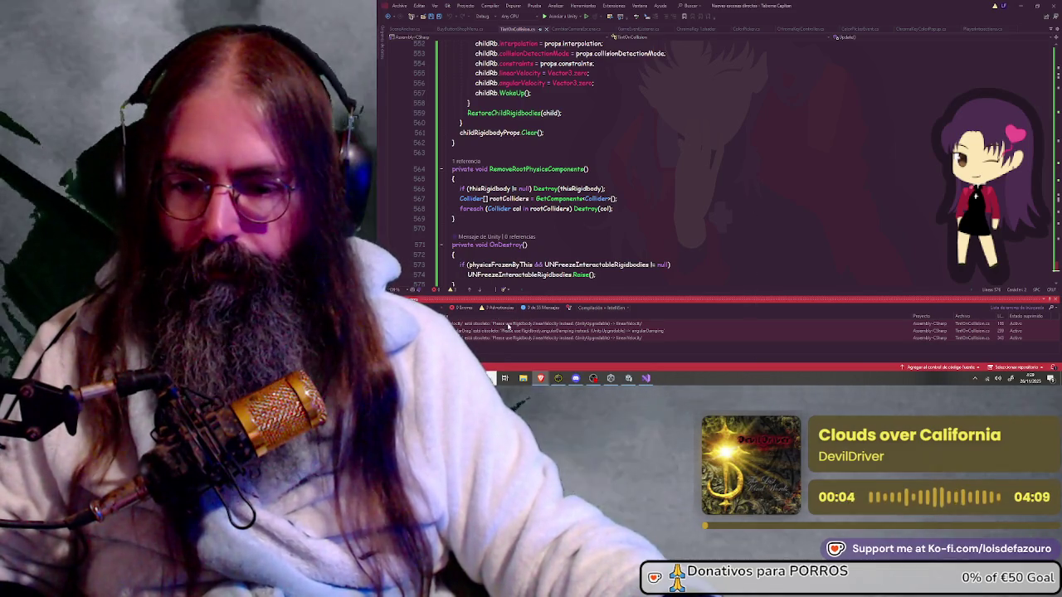
Step: Replace obsolete velocity with linearVelocity on lines 168 and 343
double_click(512, 325)
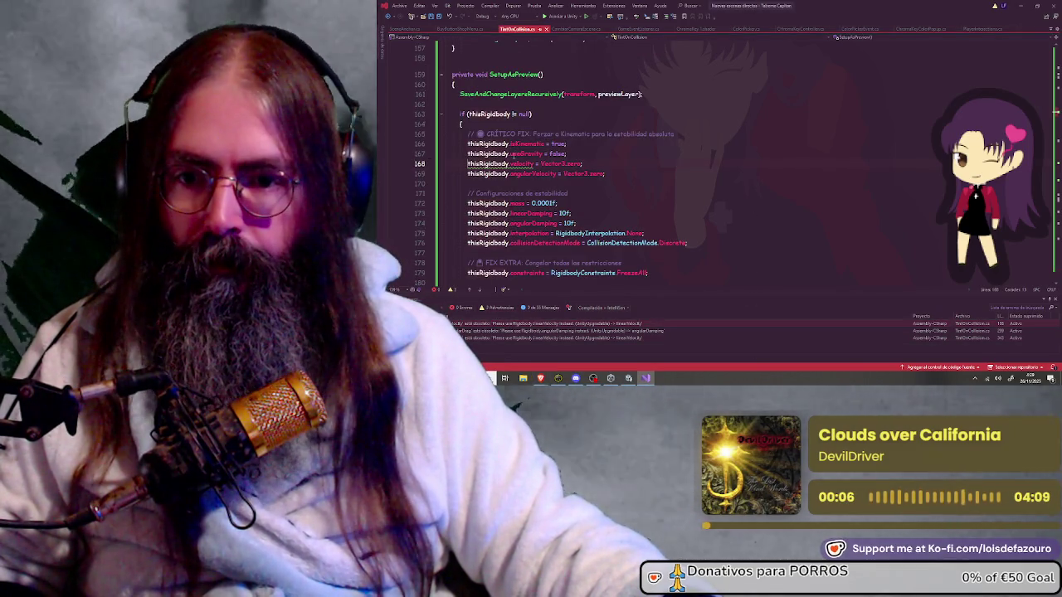
double_click(521, 164)
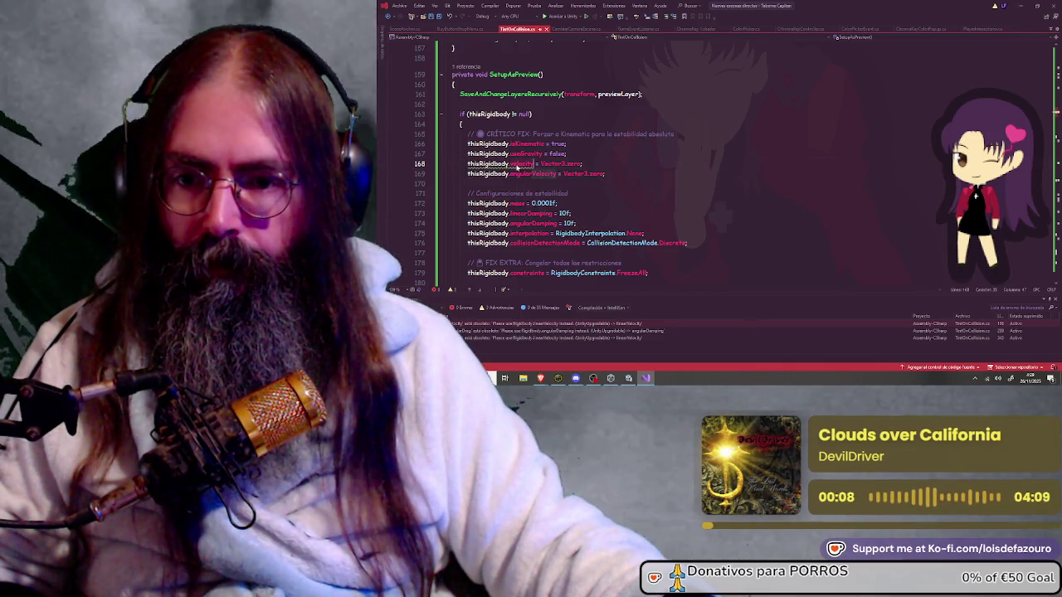
type("linea")
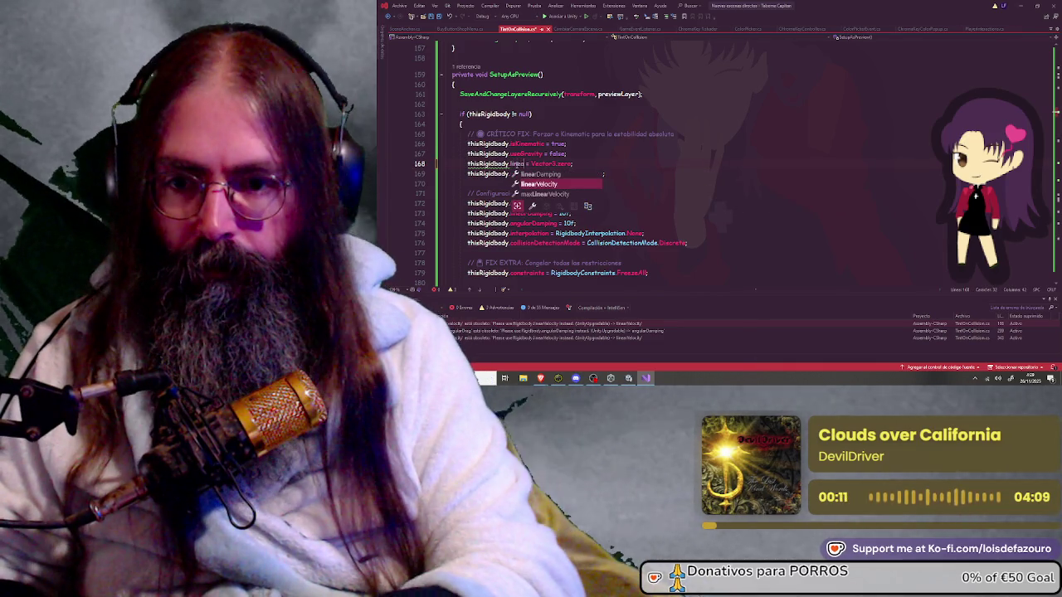
key("Tab")
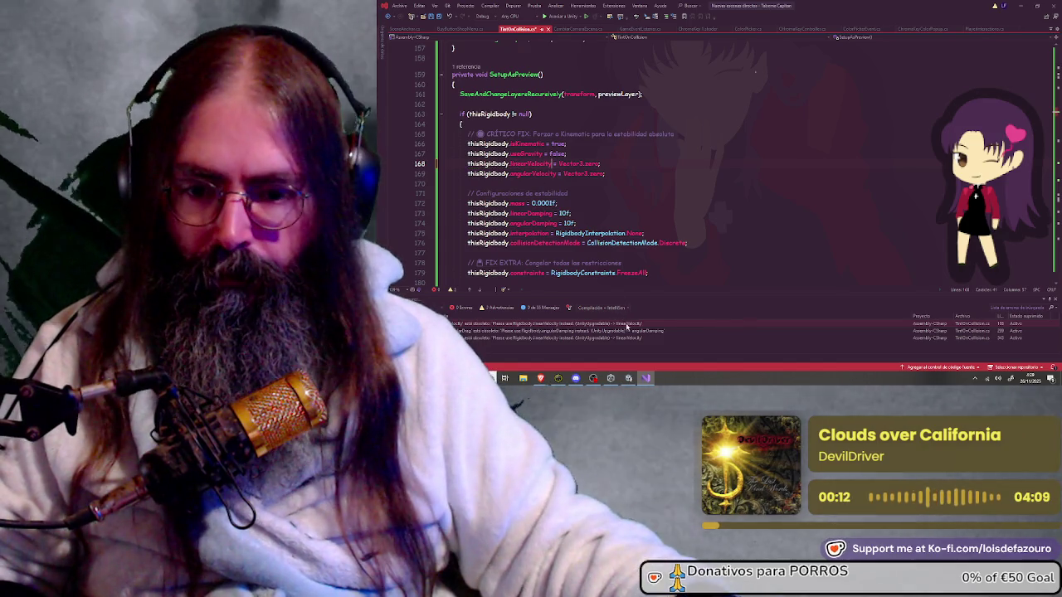
double_click(631, 331)
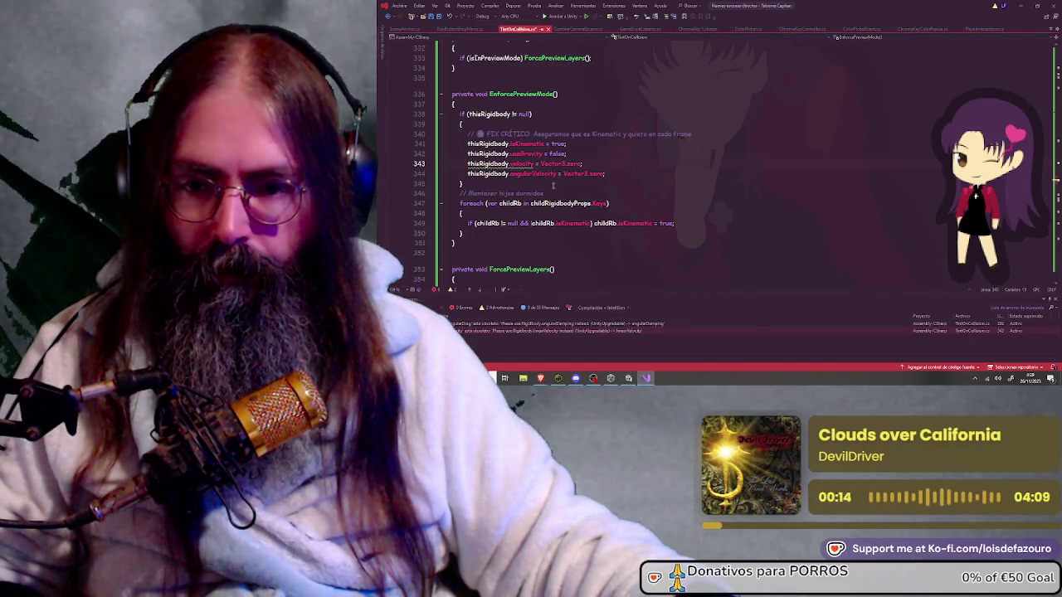
double_click(521, 164)
key("BackSpace")
type("linea")
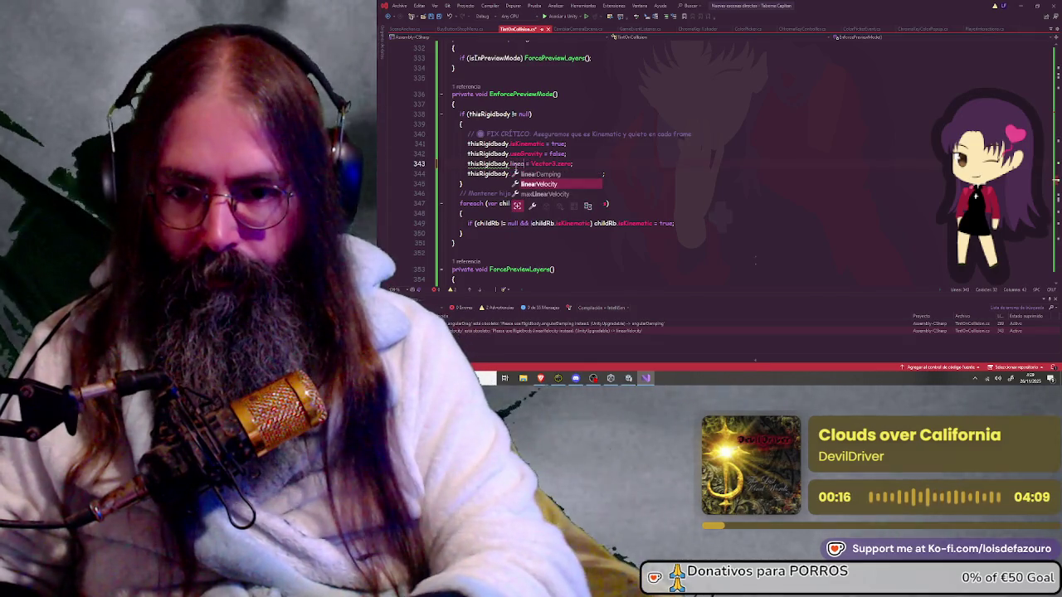
key("Tab")
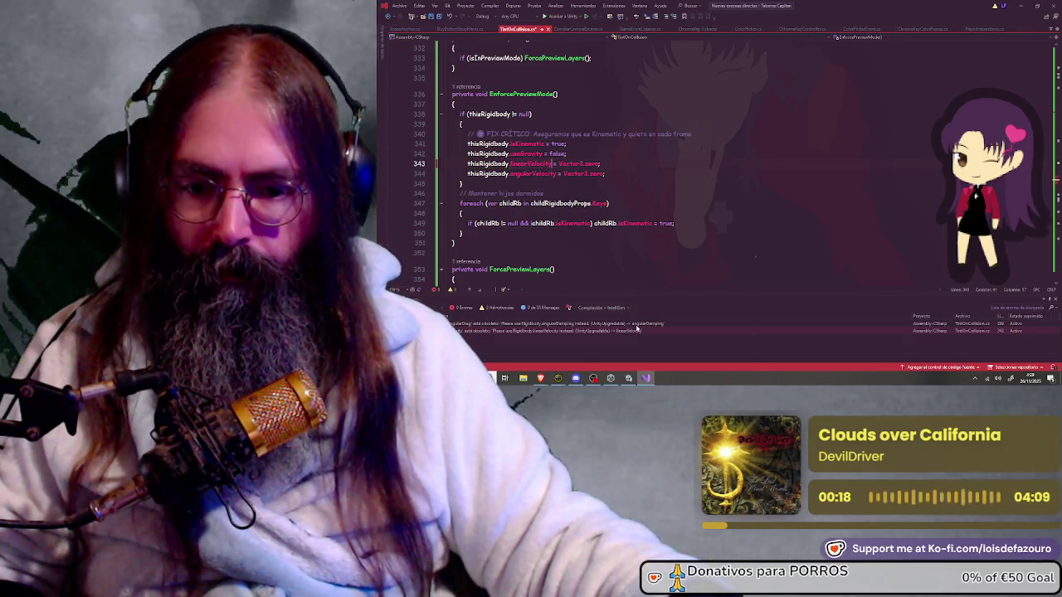
Step: Change angularDrag to angularDamping, then switch back to Unity
double_click(581, 323)
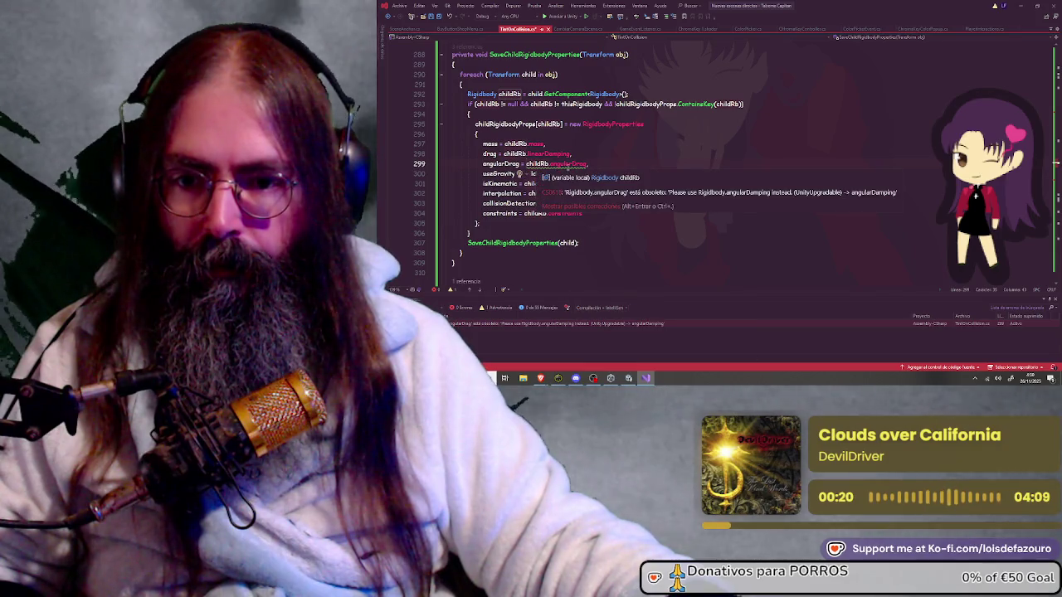
type("ang")
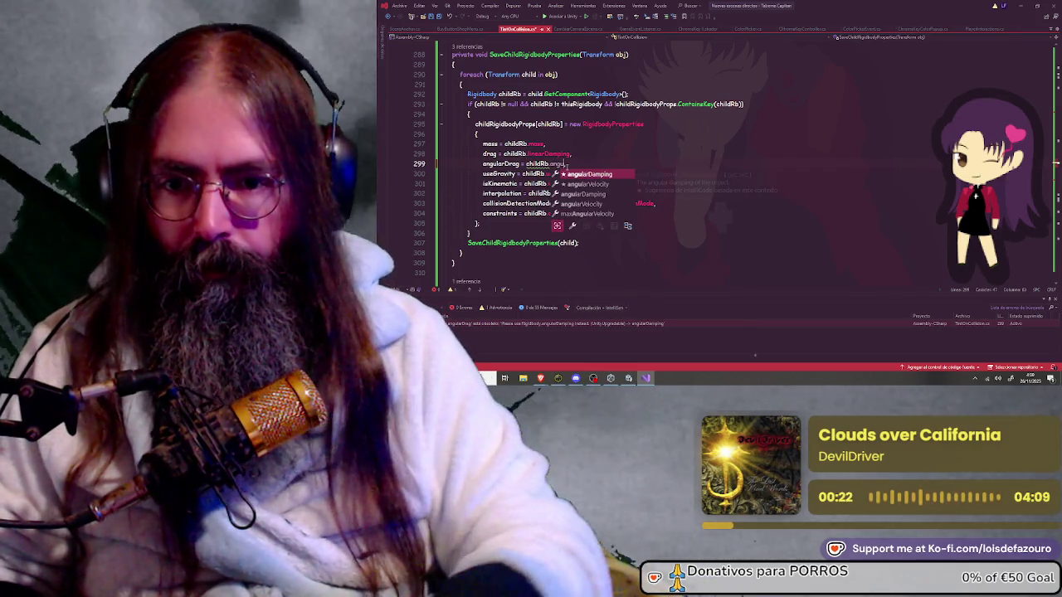
key("Tab")
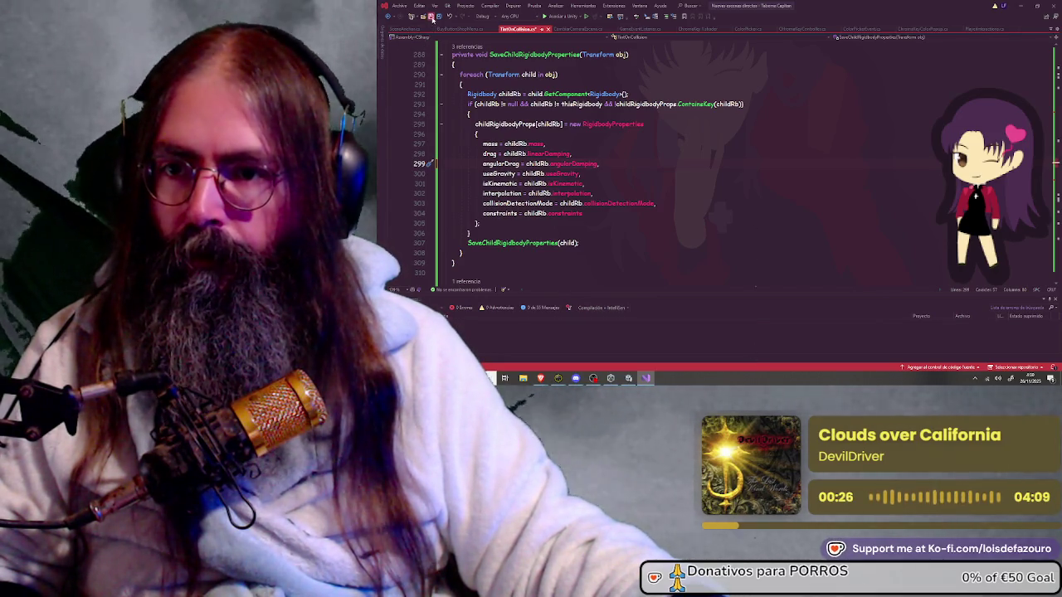
key("alt+Tab")
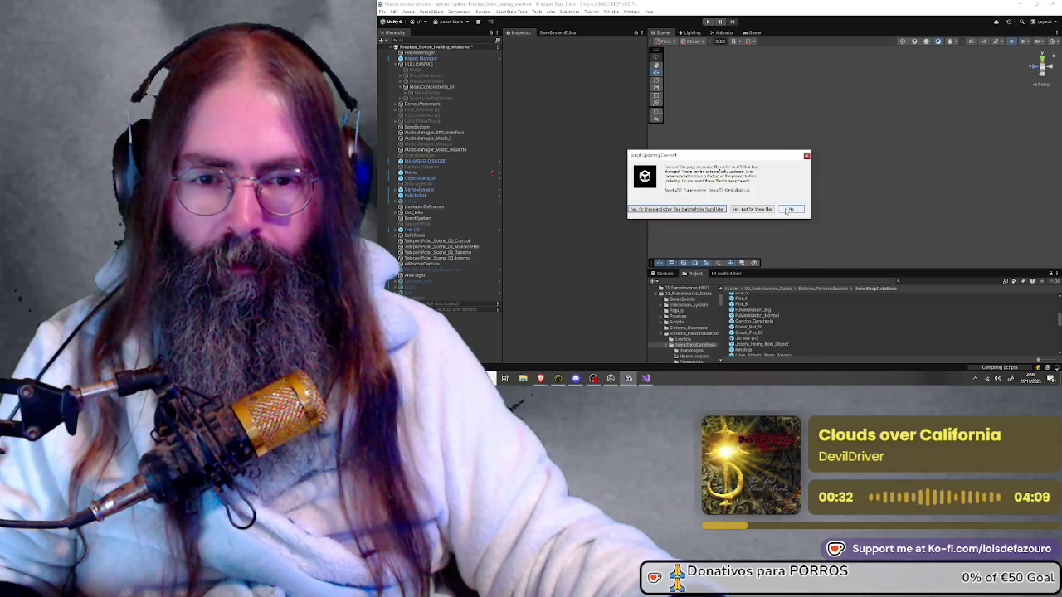
Step: Accept the API update for just these files, then start play mode after recompiling
left_click(770, 210)
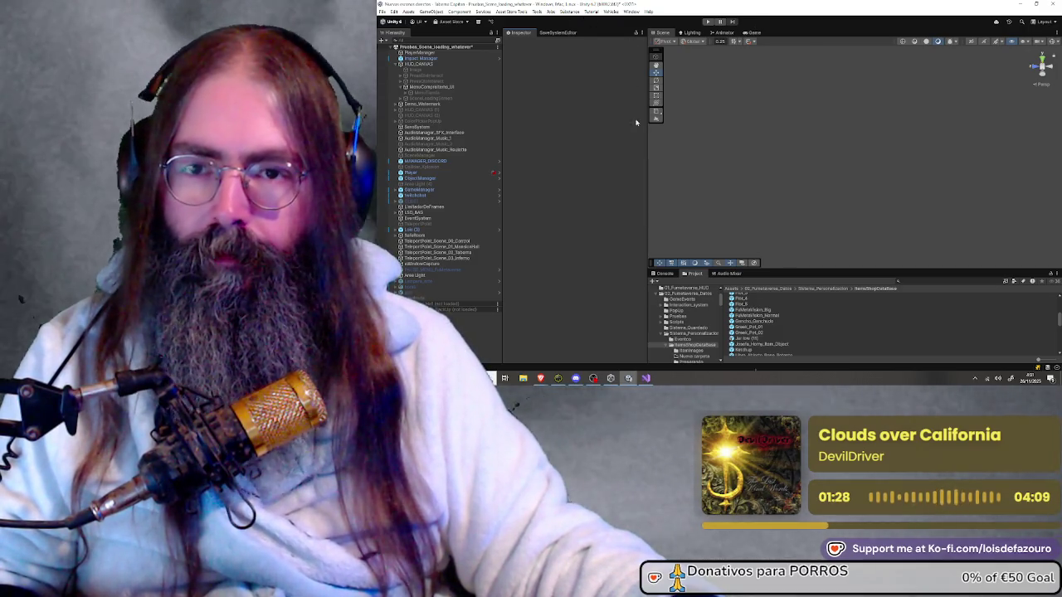
left_click(707, 23)
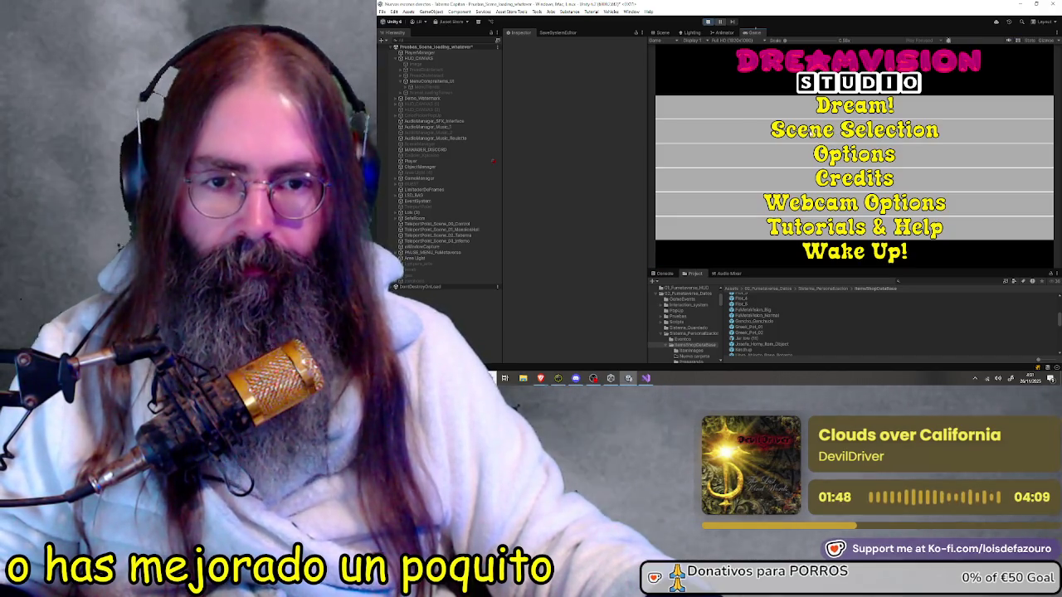
Step: Load the Demo Dream scene and toggle the in-game shop grid until the red vase is held
left_click(813, 133)
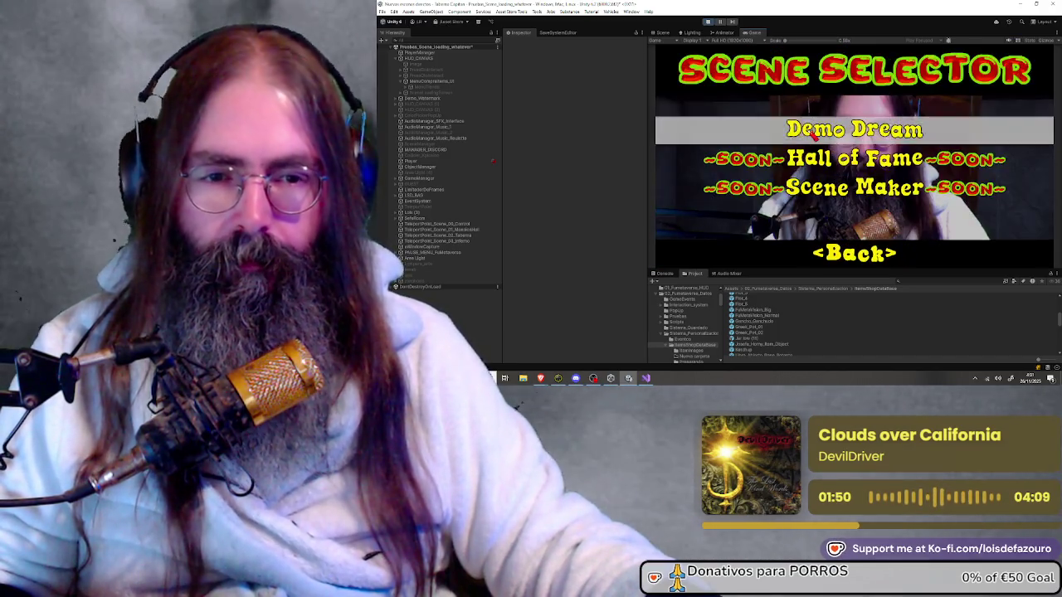
left_click(813, 124)
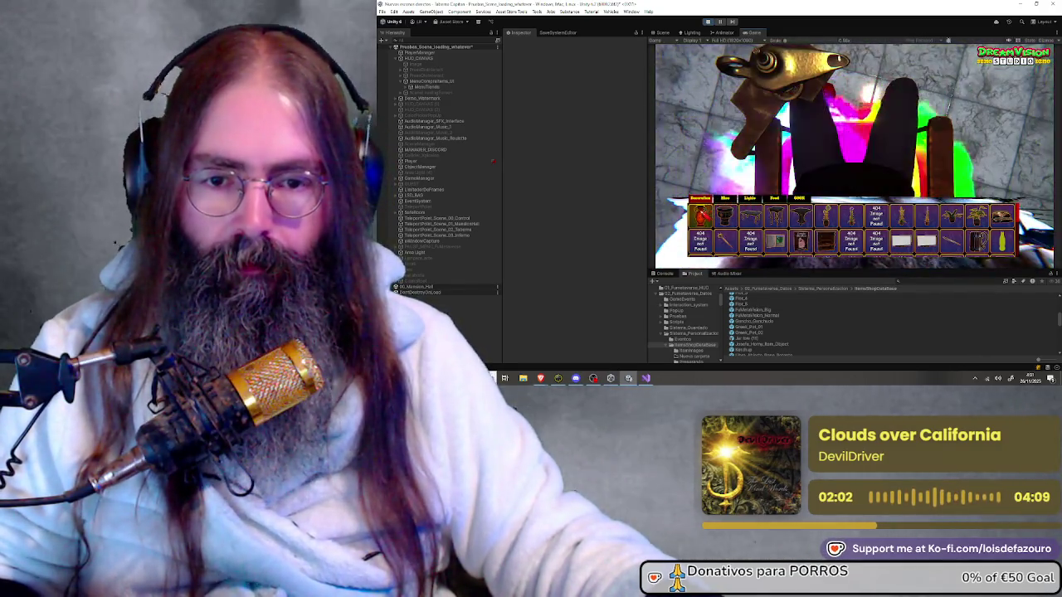
key("Escape")
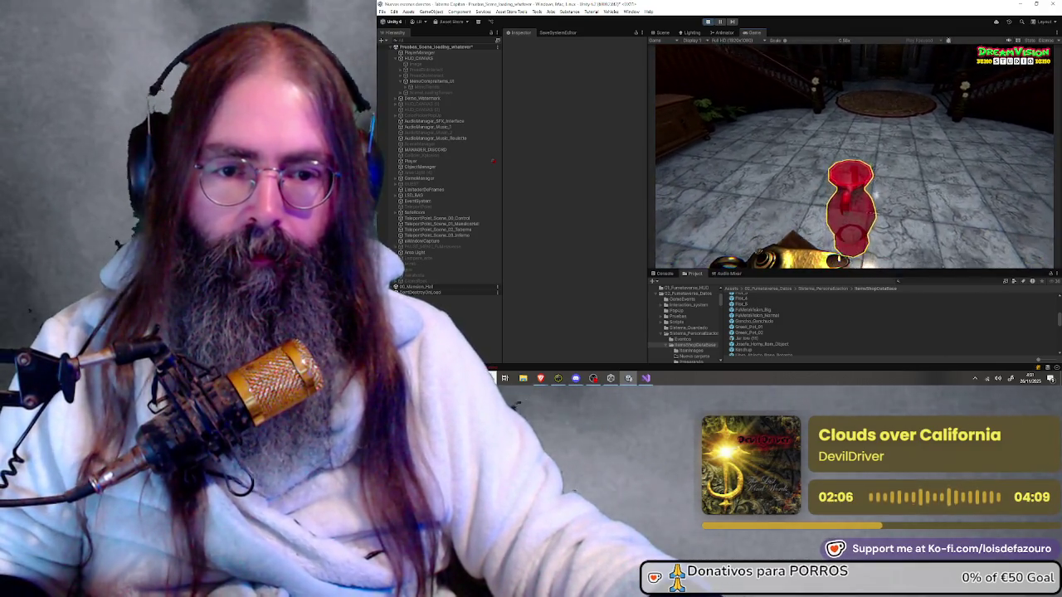
key("Tab")
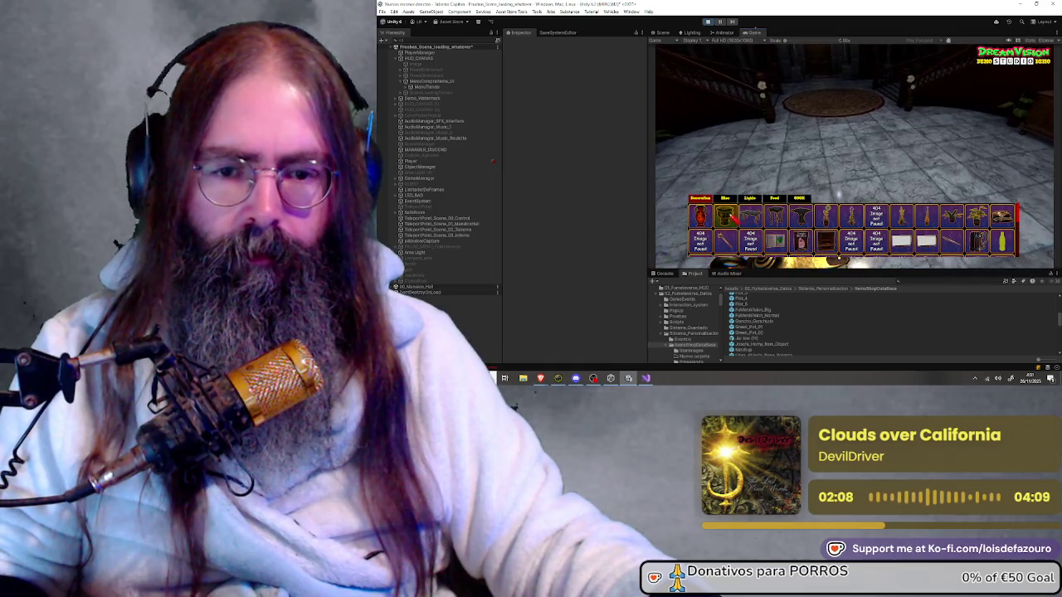
key("Escape")
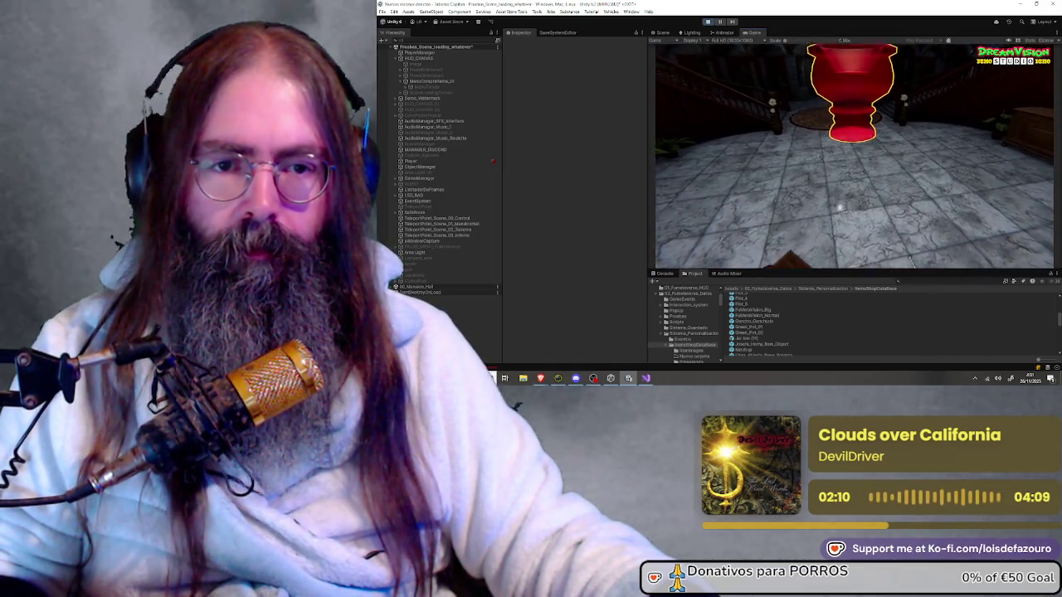
key("Tab")
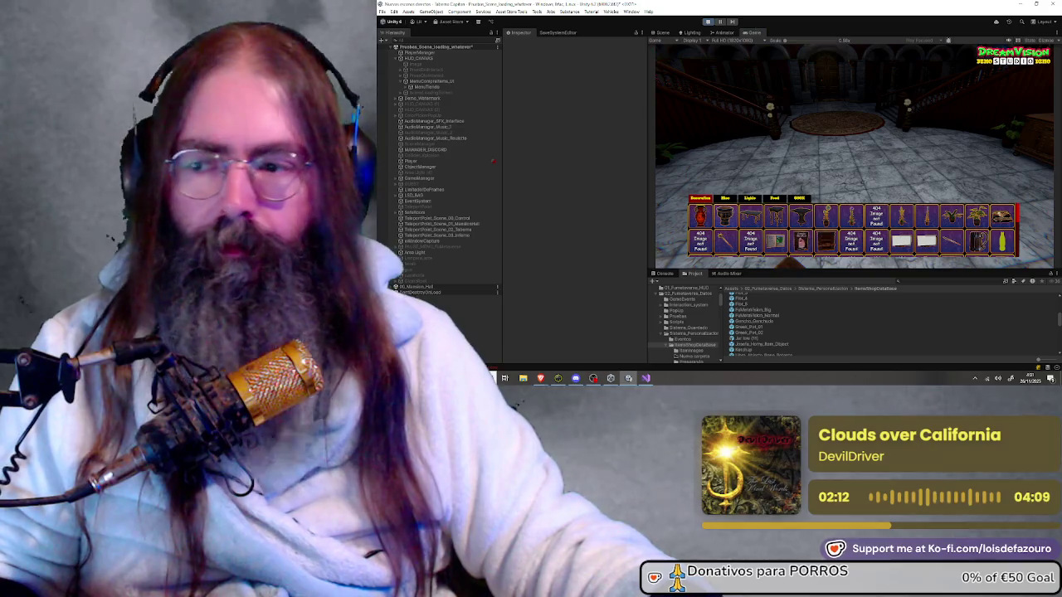
key("alt+Tab")
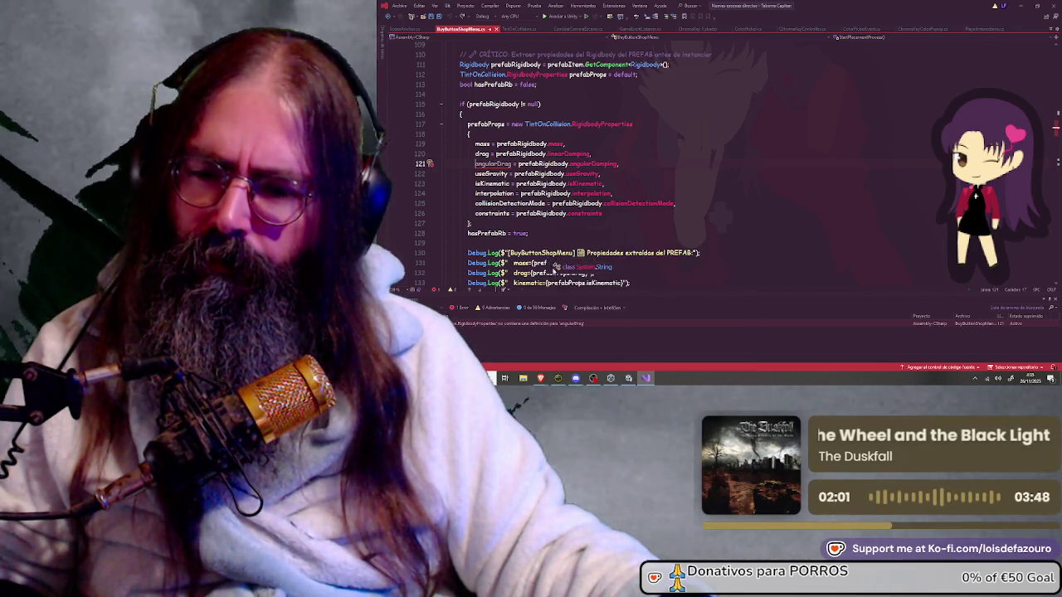
Step: Change line 121's angularDrag to angularDamping and save BuyButtonShopMenu.cs
left_click(552, 323)
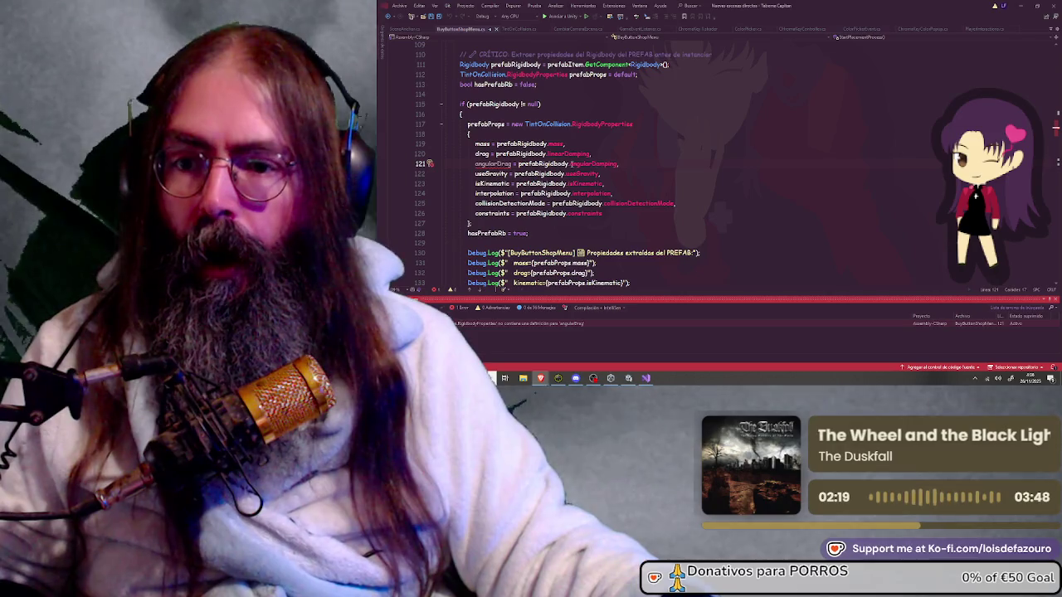
scroll(469, 163, "down", 5)
scroll(520, 164, "up", 5)
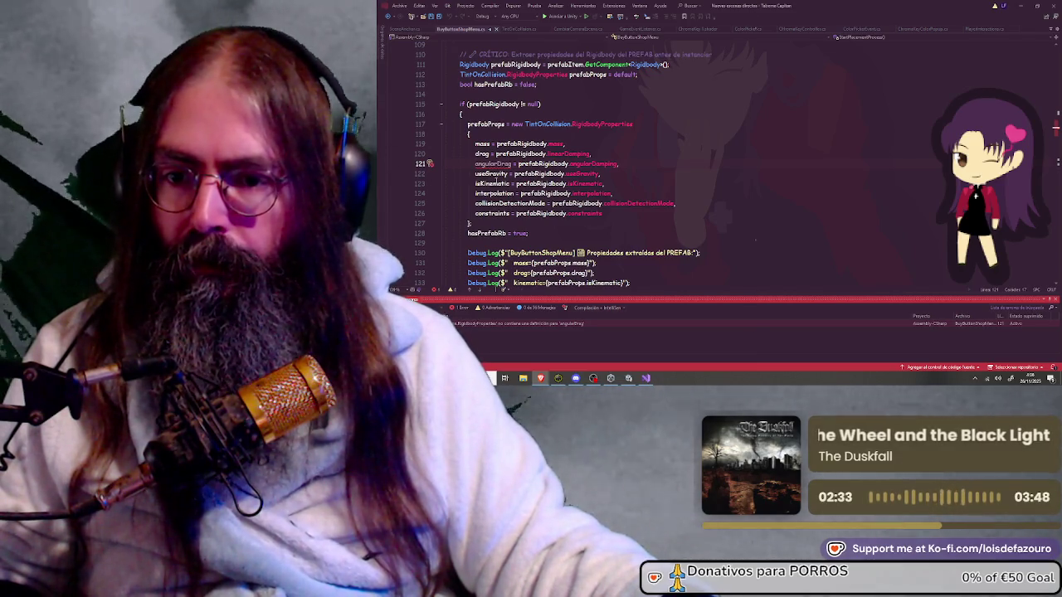
key("BackSpace")
key("BackSpace")
key("BackSpace")
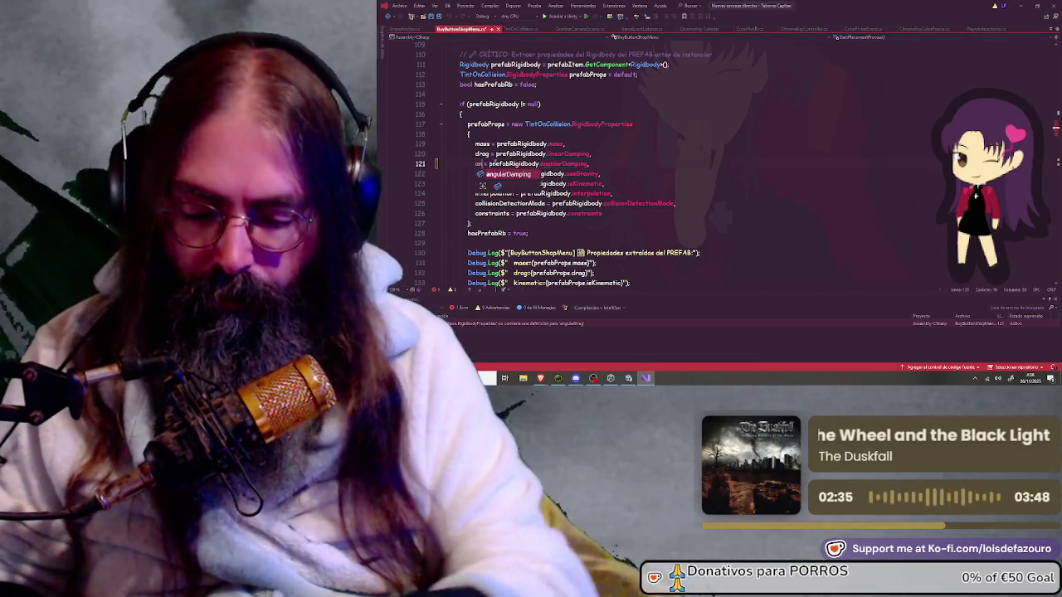
type("gular")
key("Tab")
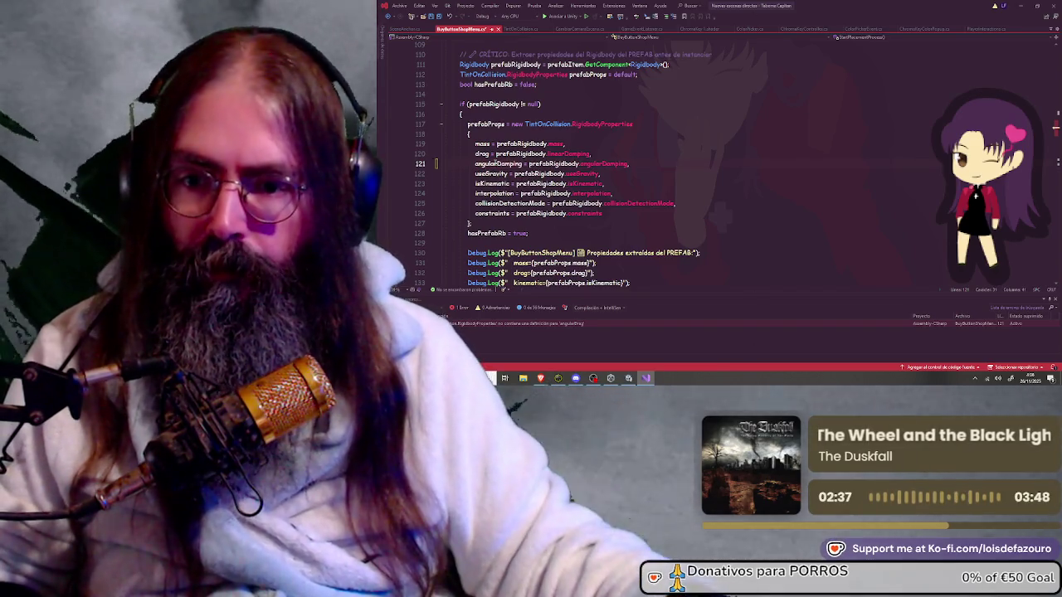
left_click(431, 16)
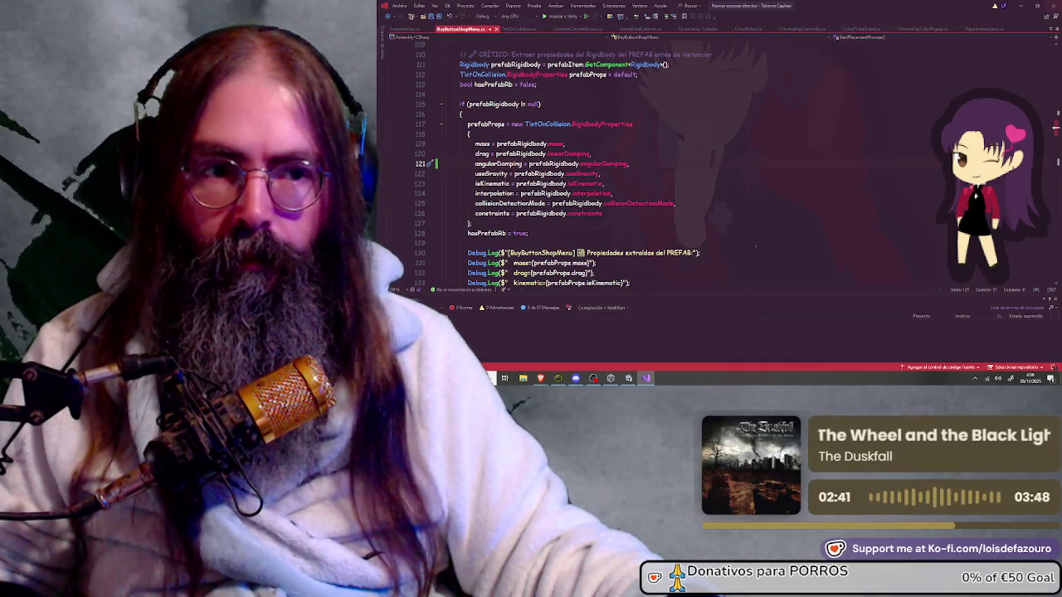
key("alt+Tab")
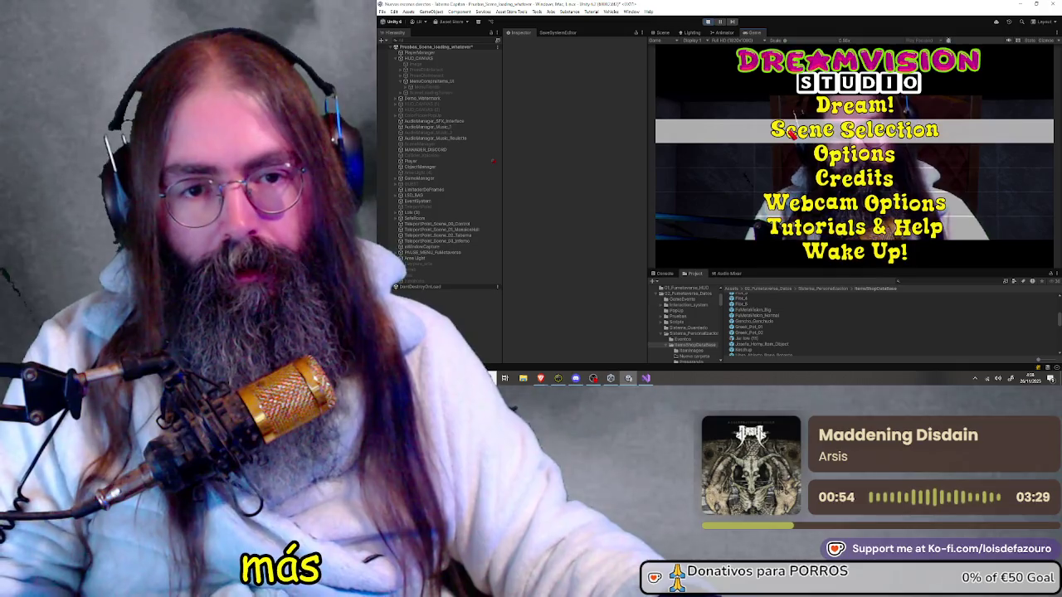
Step: Load a scene from Scene Selection, view the second inventory category, then stop the play test
left_click(791, 133)
left_click(789, 131)
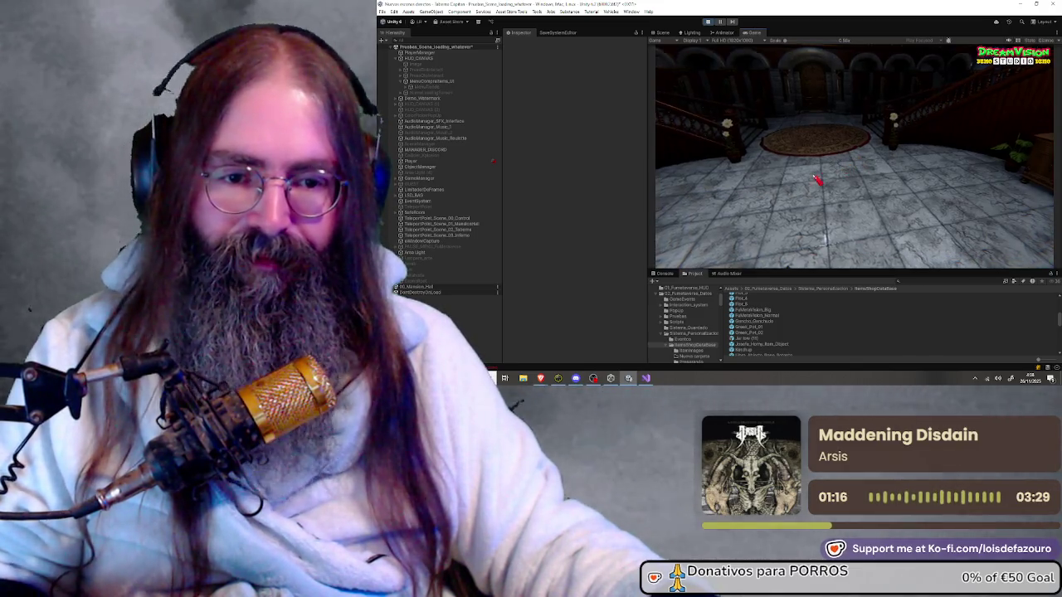
left_click(726, 199)
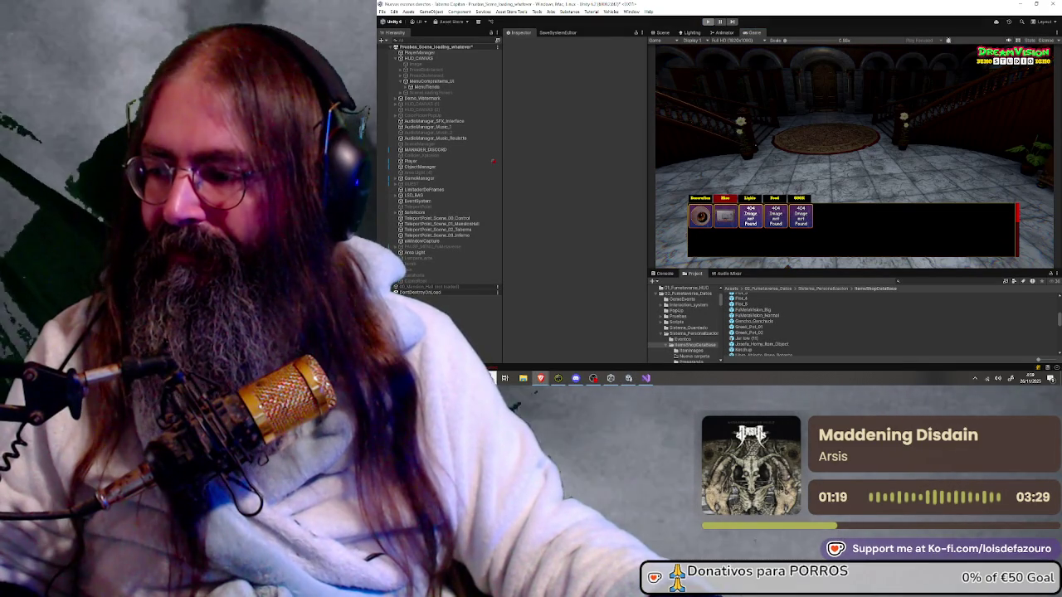
key("ctrl+1")
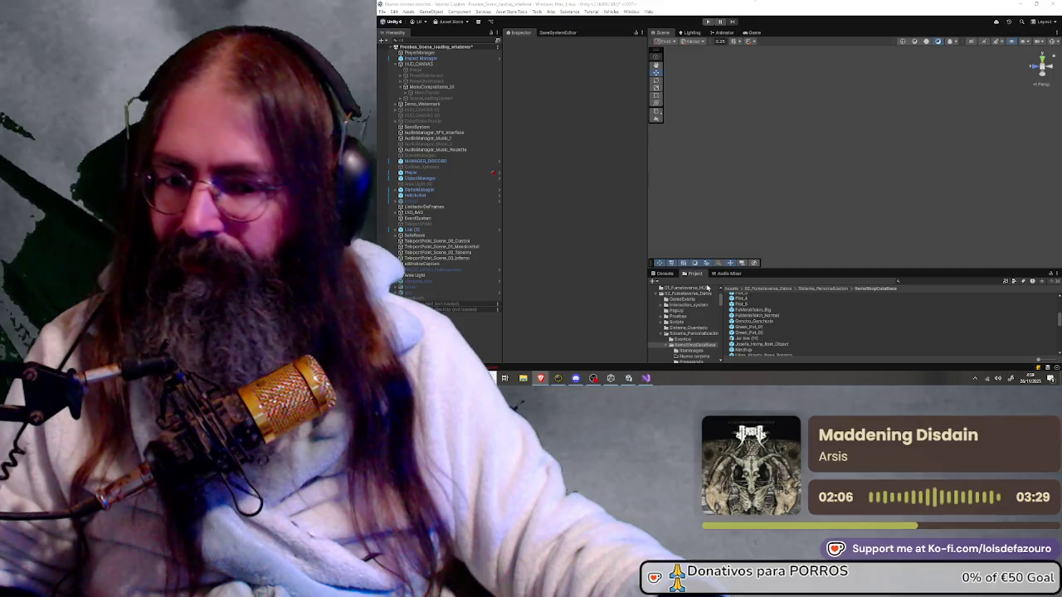
Step: Select the Greek_Pot_01 prefab to inspect its components
left_click(750, 327)
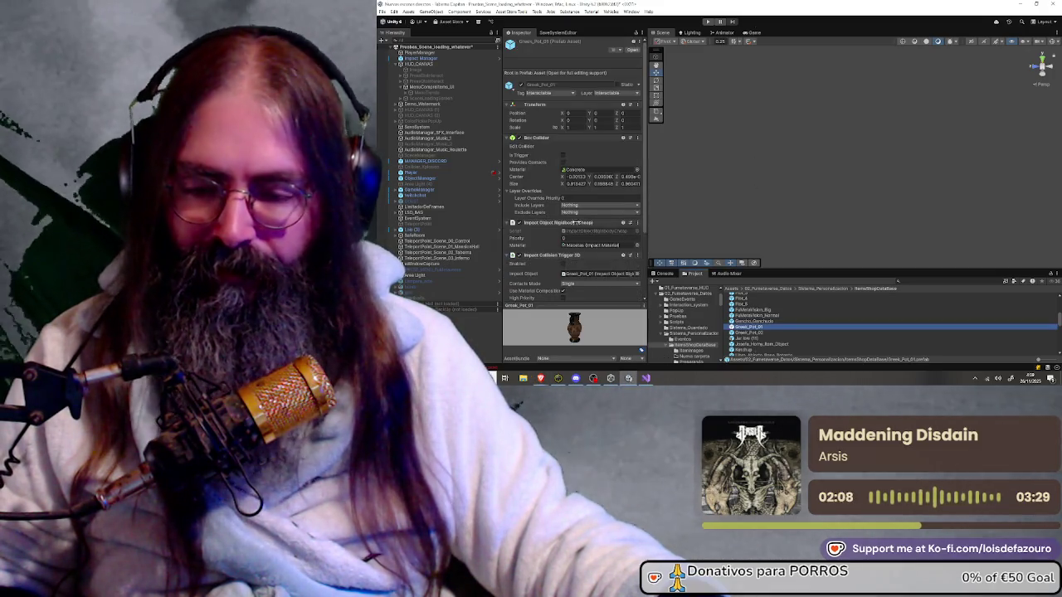
Step: Look through Greek_Pot_01's Rigidbody and collider components, then bring Visual Studio back up
scroll(560, 222, "down", 3)
scroll(540, 223, "down", 3)
scroll(539, 222, "down", 3)
scroll(539, 223, "down", 3)
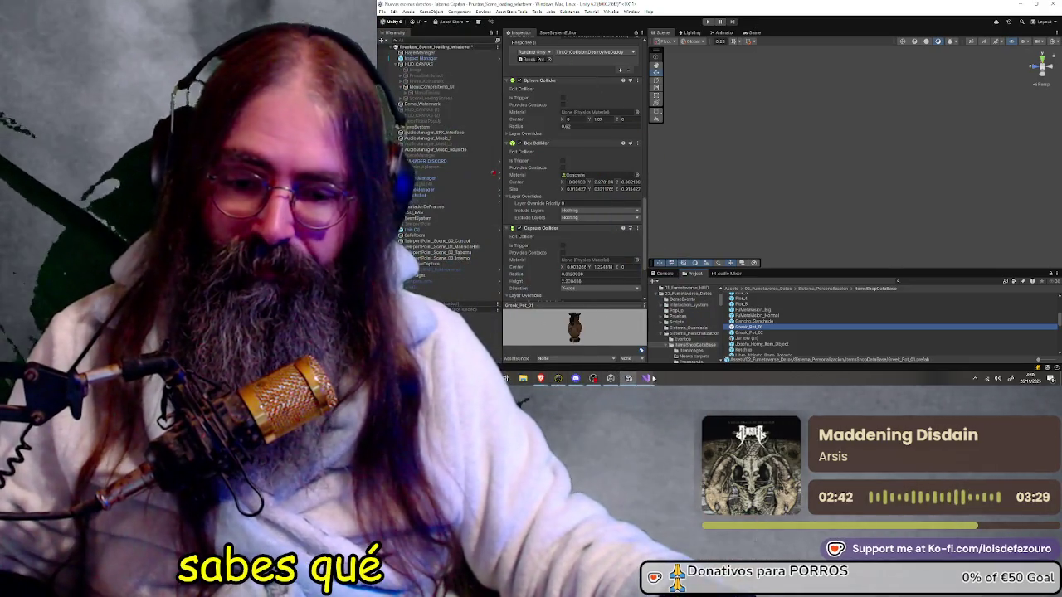
left_click(650, 377)
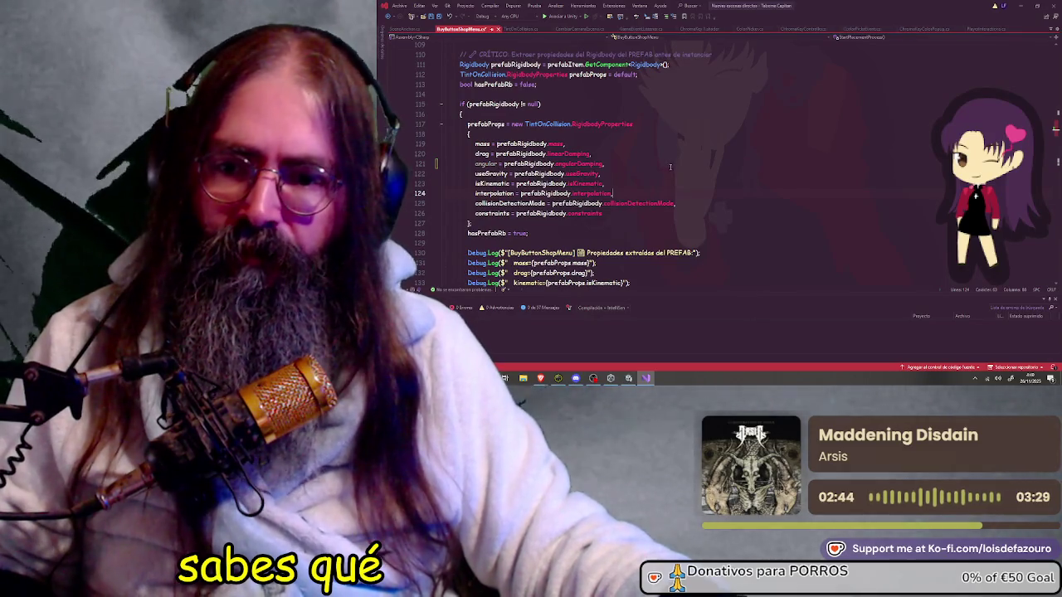
Step: Revert line 121 to angularDrag and re-dock the detached BuyButtonShopMenu.cs tab
key("ctrl+z")
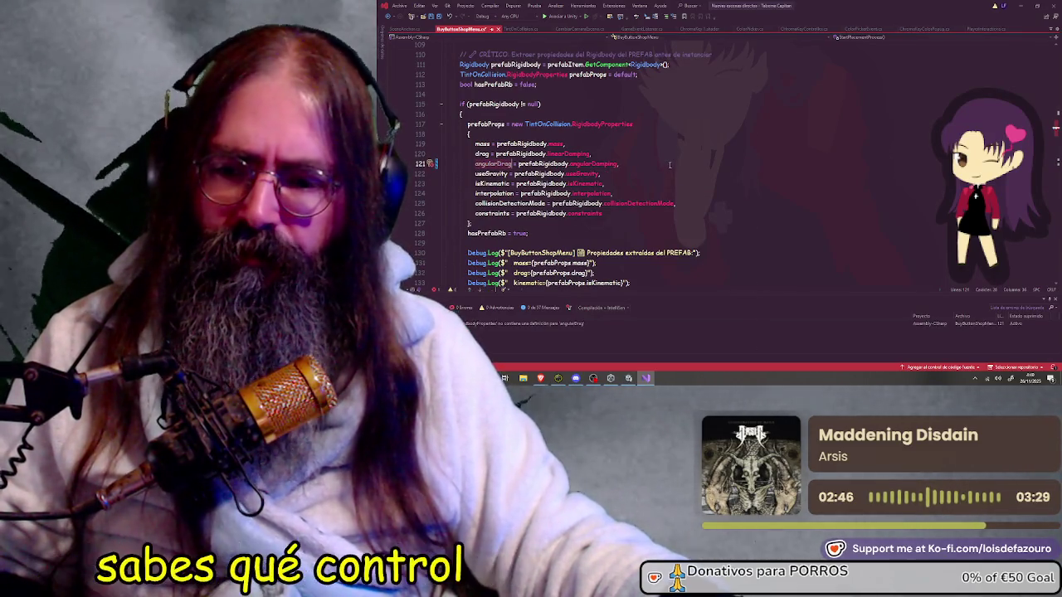
key("ctrl+Tab")
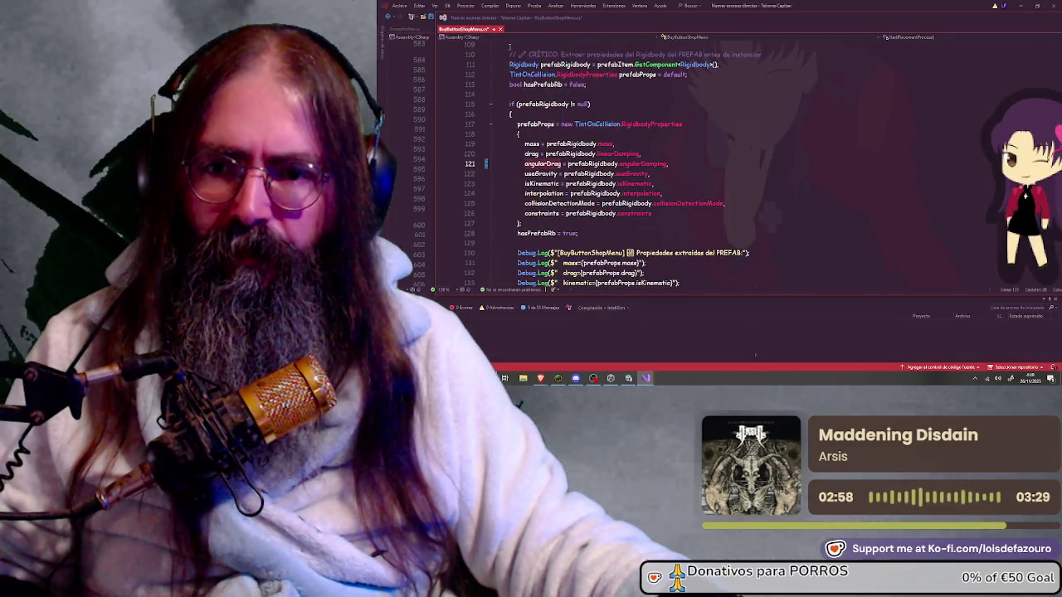
left_click_drag(563, 45, 589, 116)
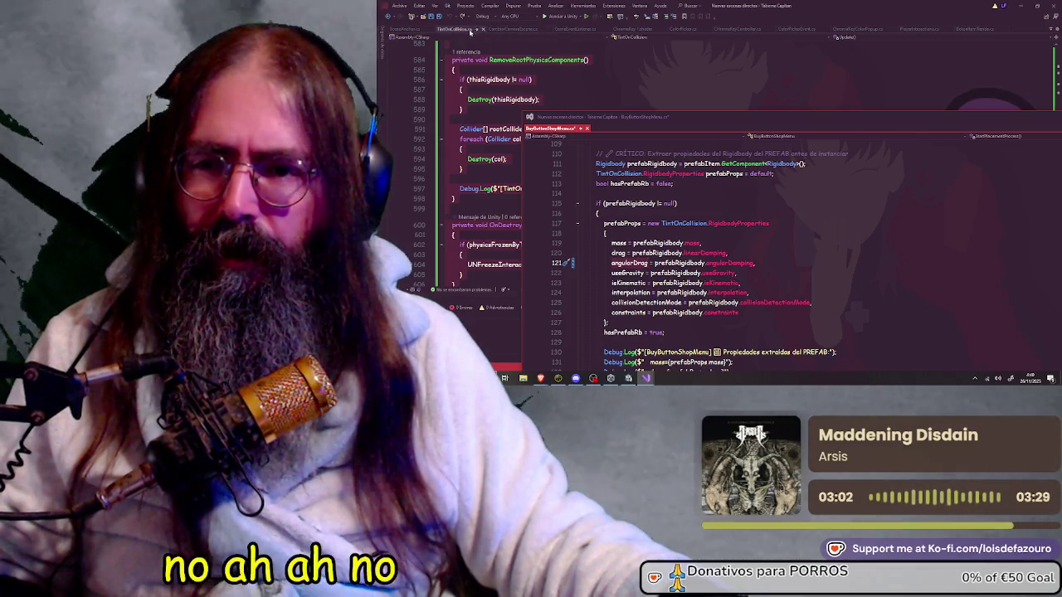
mouse_move(552, 129)
left_mouse_down()
mouse_move(461, 30)
mouse_move(434, 30)
left_mouse_up()
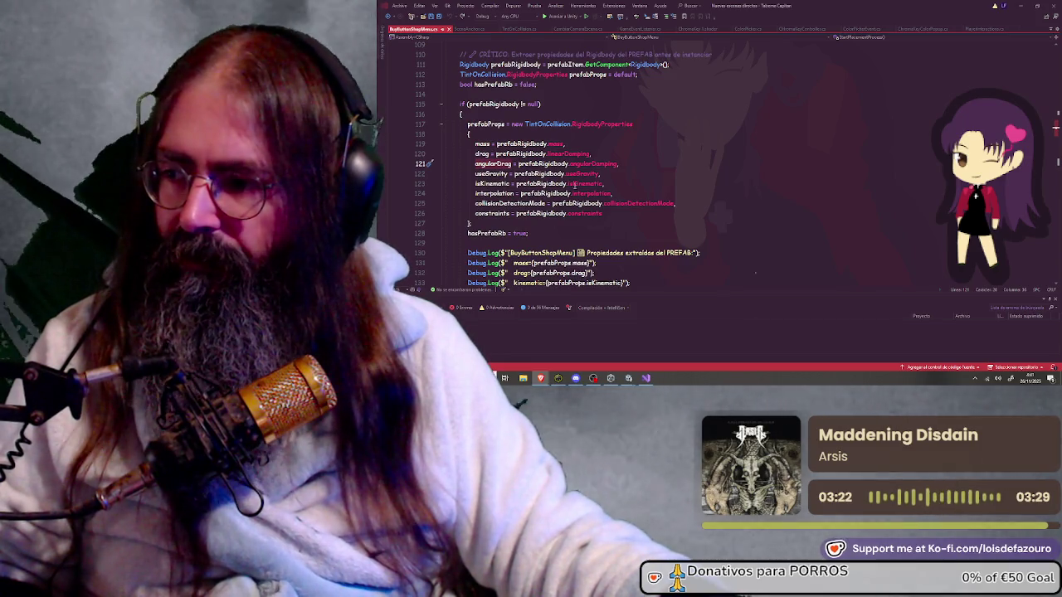
left_click(1020, 4)
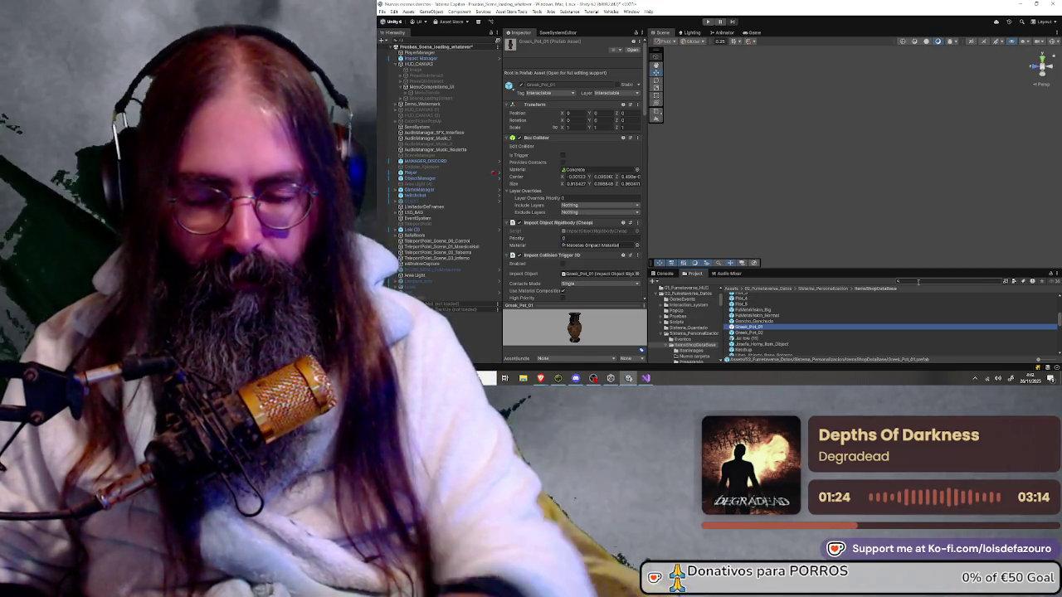
Step: Search the project for 'stint' with the scope limited to Assets
type("s")
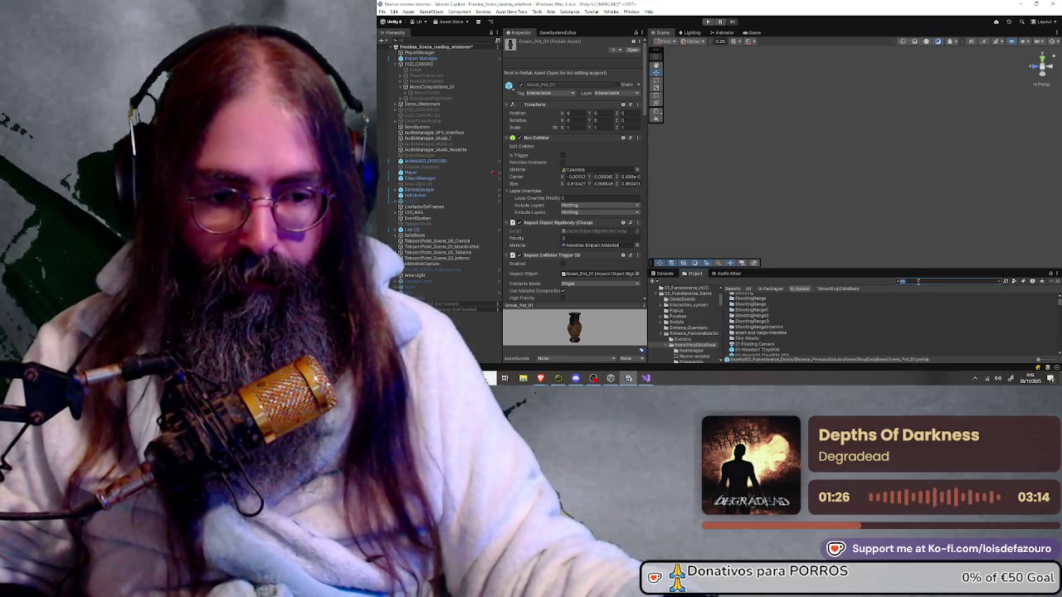
type("tinton")
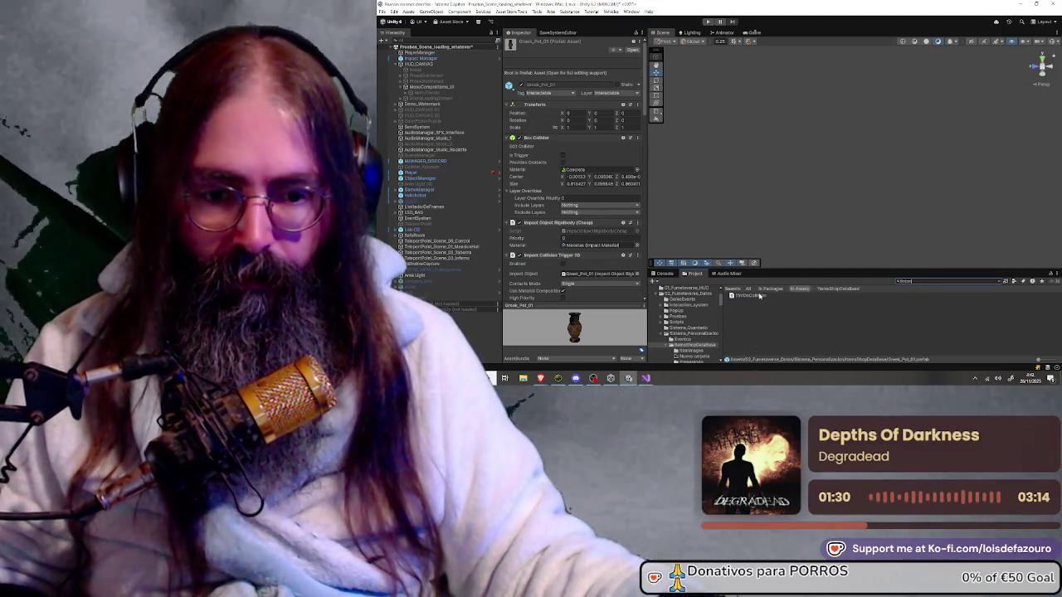
left_click(799, 290)
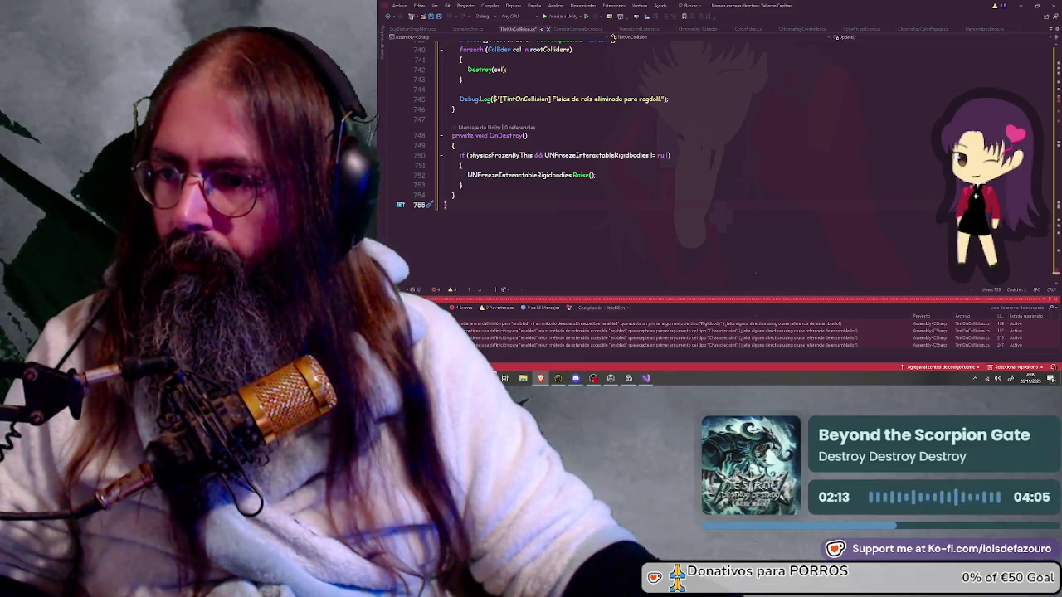
Step: Scroll up to RemoveRootPhysicsComponents in TintOnCollision.cs, then return to Unity
scroll(625, 175, "up", 7)
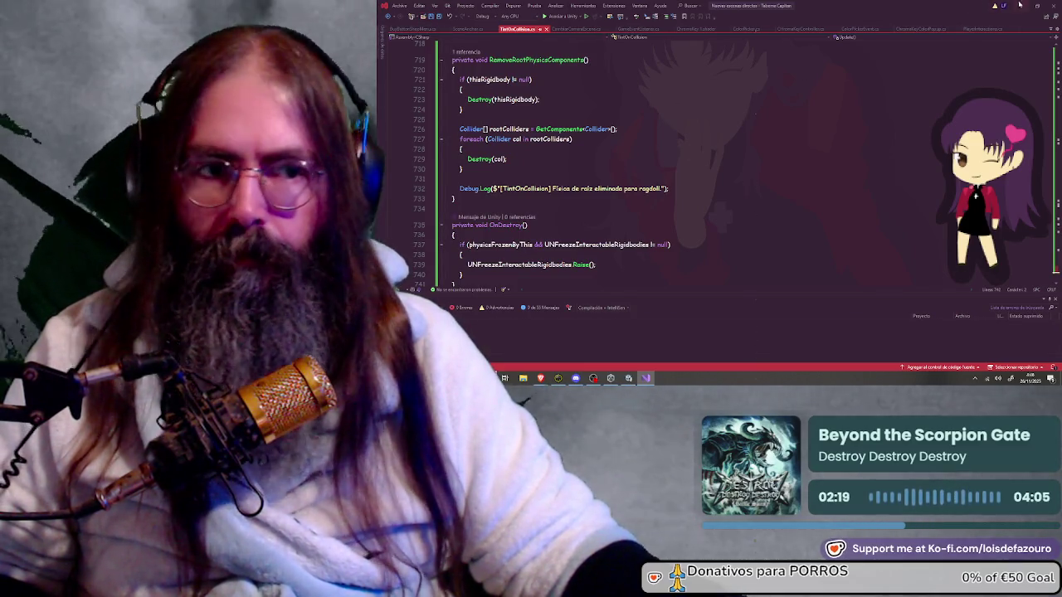
key("alt+Tab")
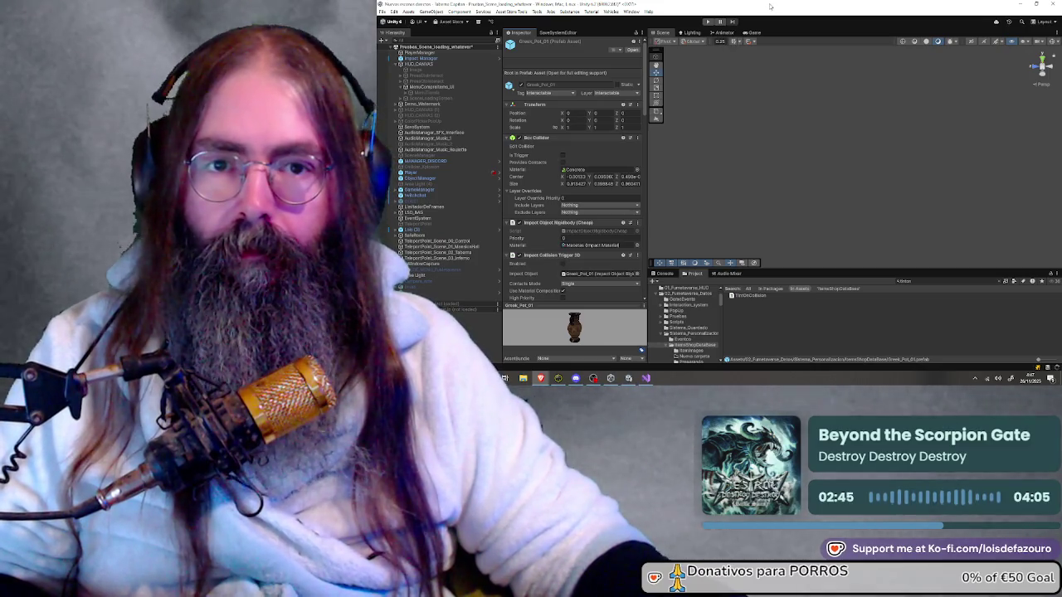
Step: Enter play mode from the toolbar Play button to test the updated scripts
left_click(708, 22)
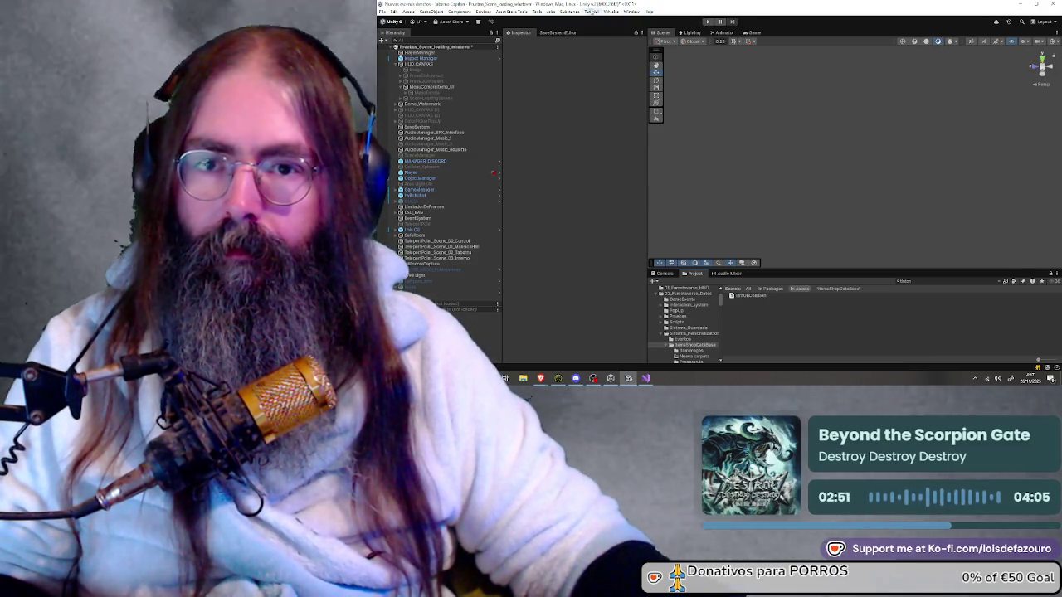
left_click(708, 22)
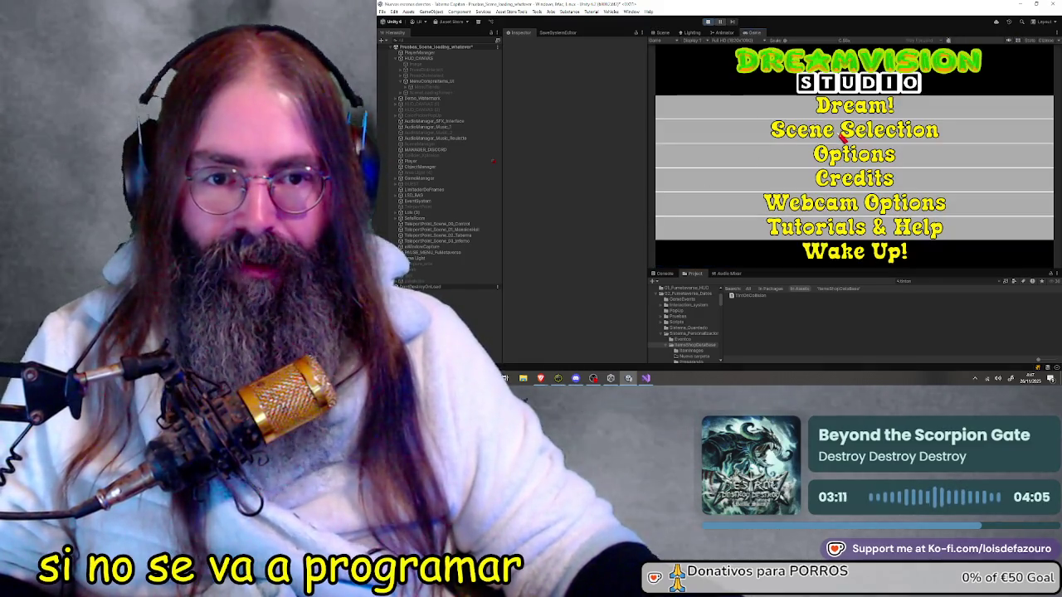
Step: Load a scene from Scene Selection and place three vases in the hall
left_click(814, 134)
left_click(814, 134)
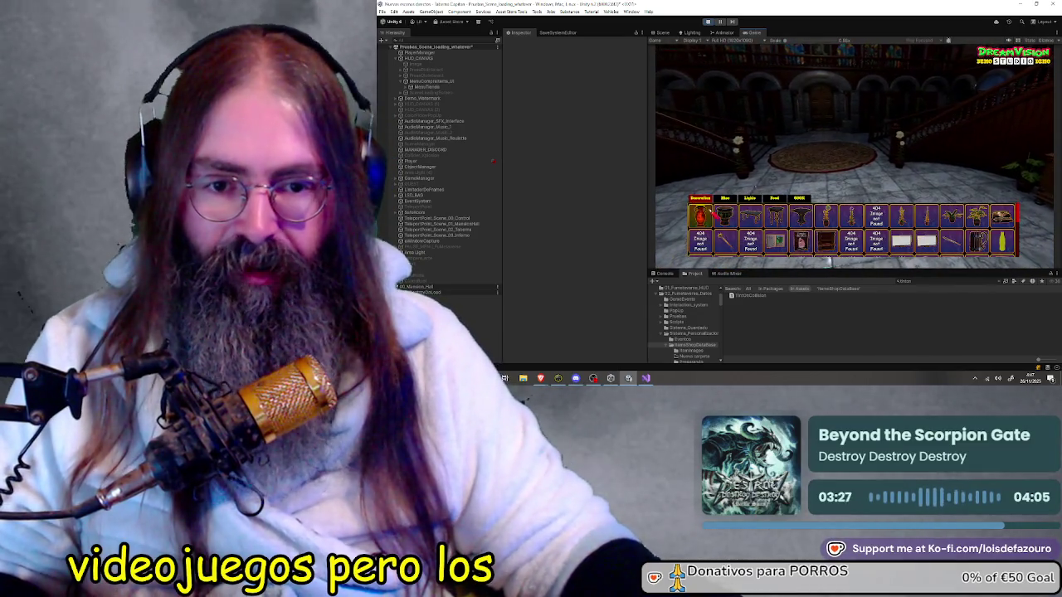
key("Return")
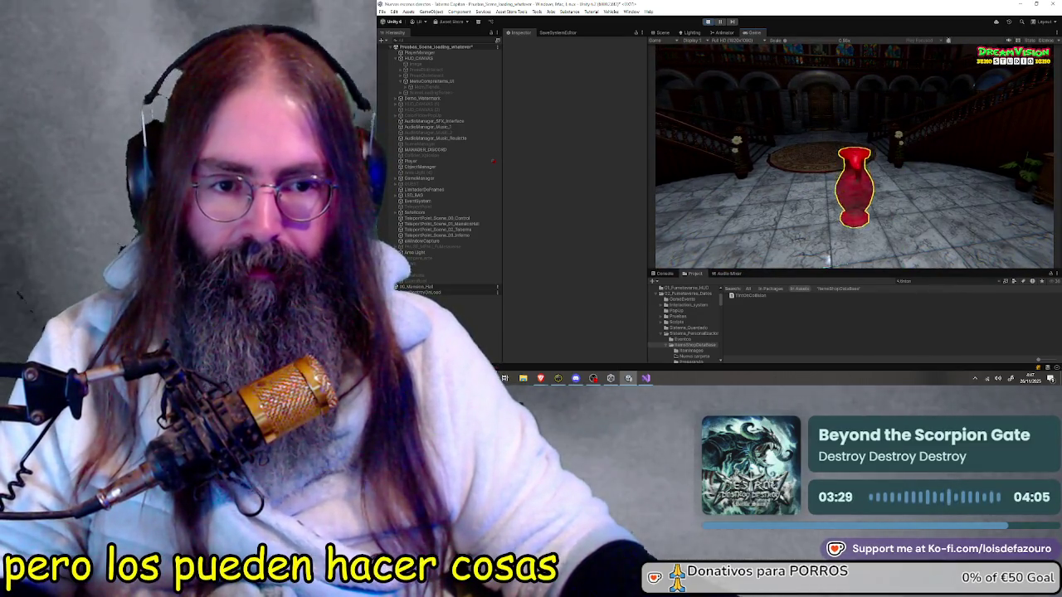
key("Return")
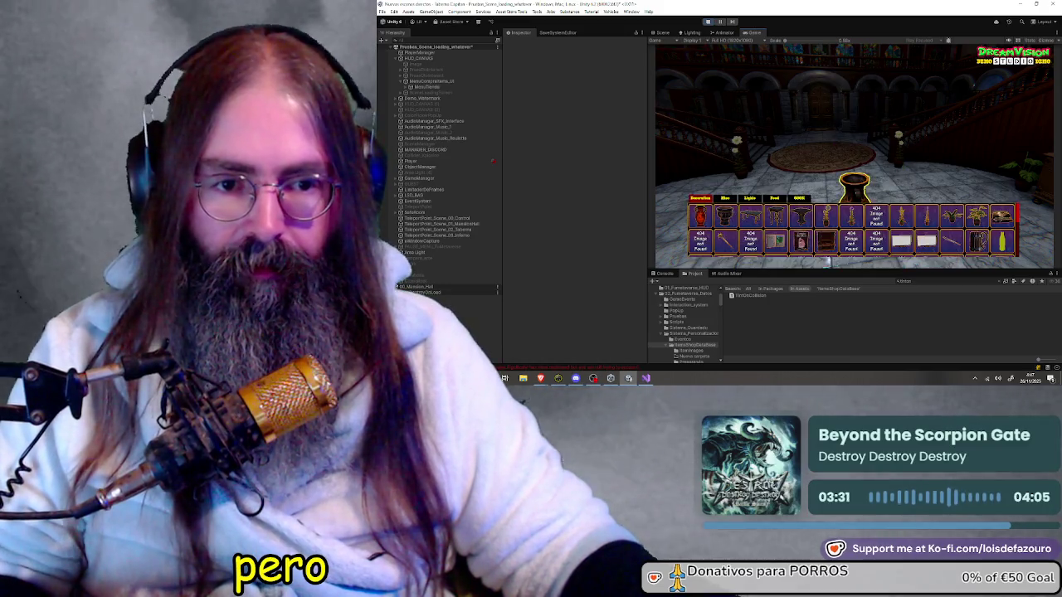
key("Return")
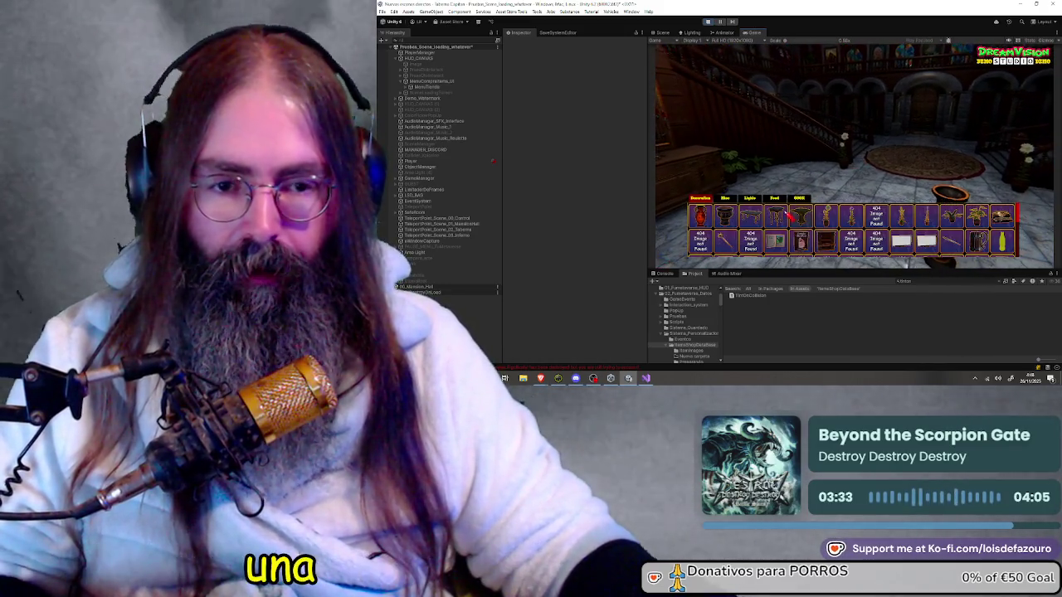
Step: Place a skeleton from another shop category, then open the Scene Selector and stop the game
left_click(732, 199)
left_click(751, 214)
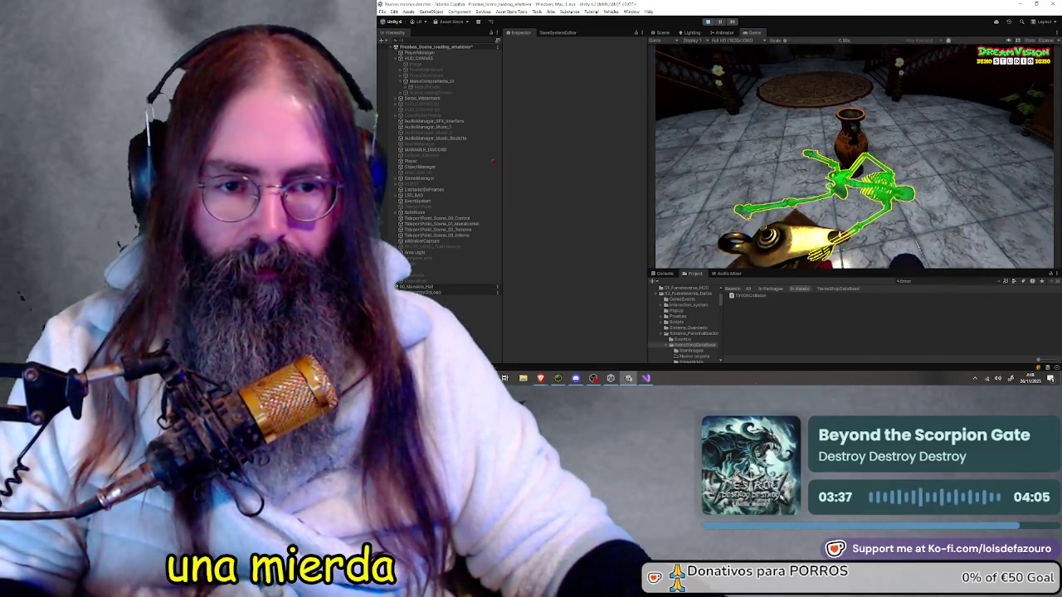
key("Return")
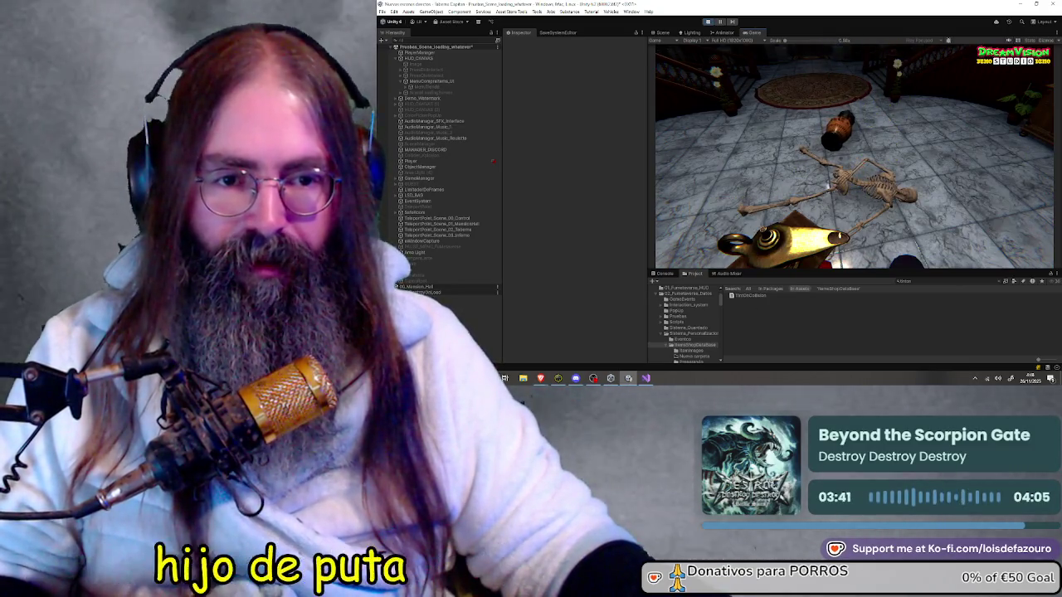
key("Escape")
key("Escape")
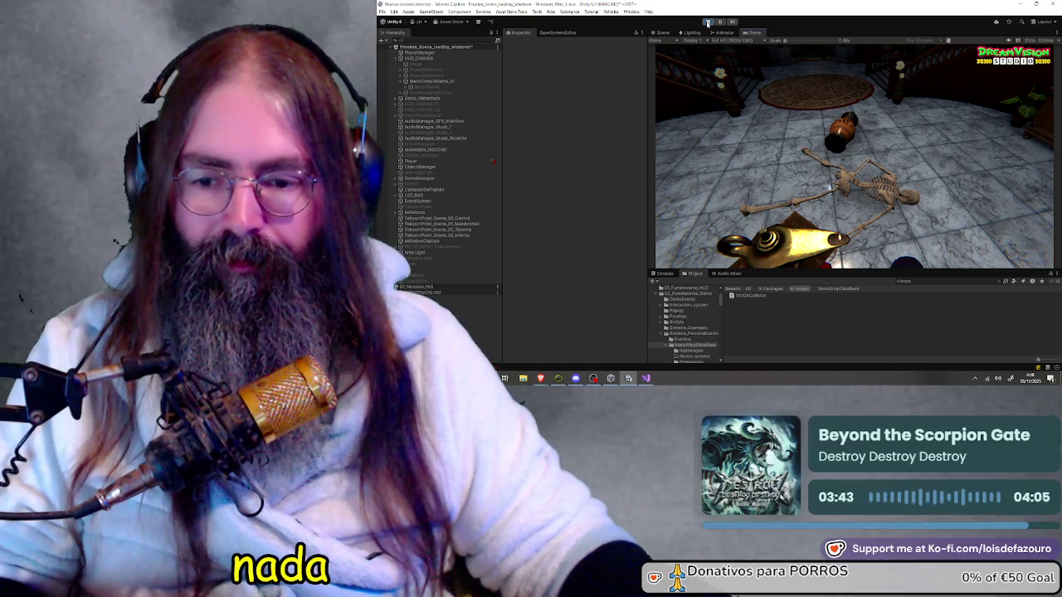
left_click(708, 22)
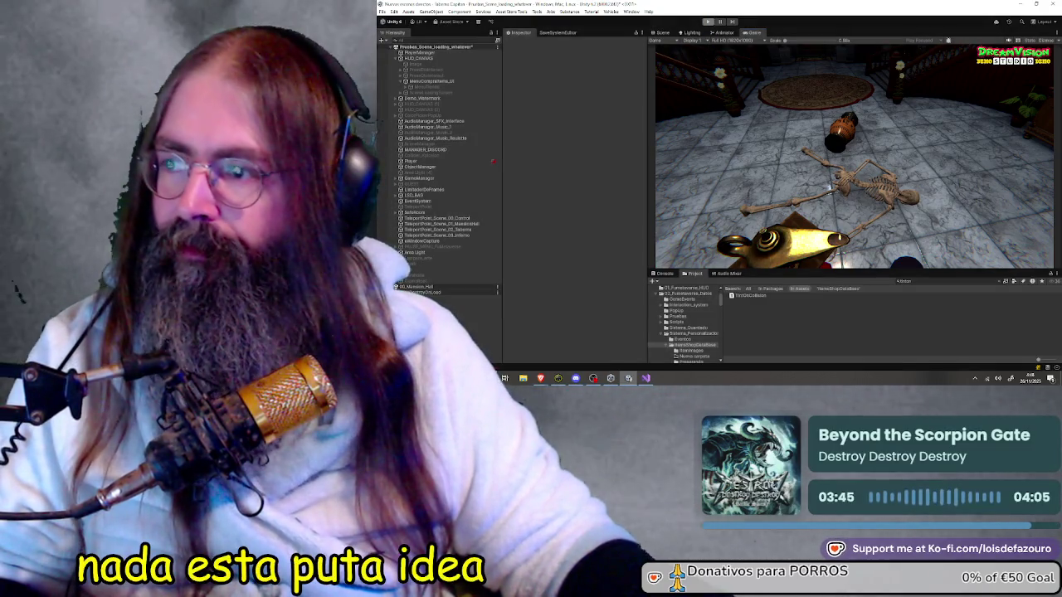
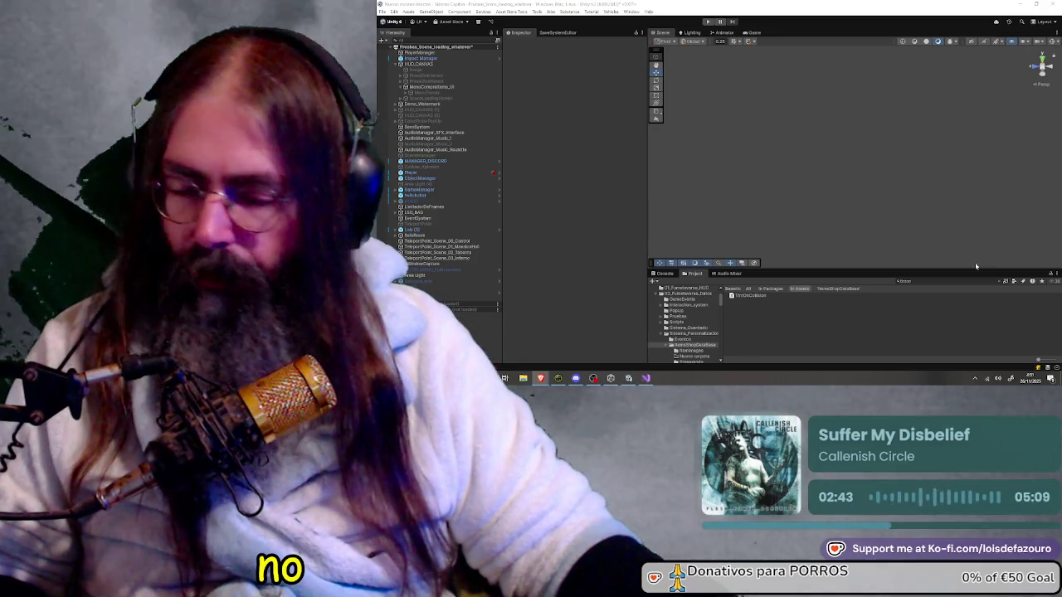
Step: Switch to Visual Studio with TintOnCollision.cs open for editing
left_click(646, 378)
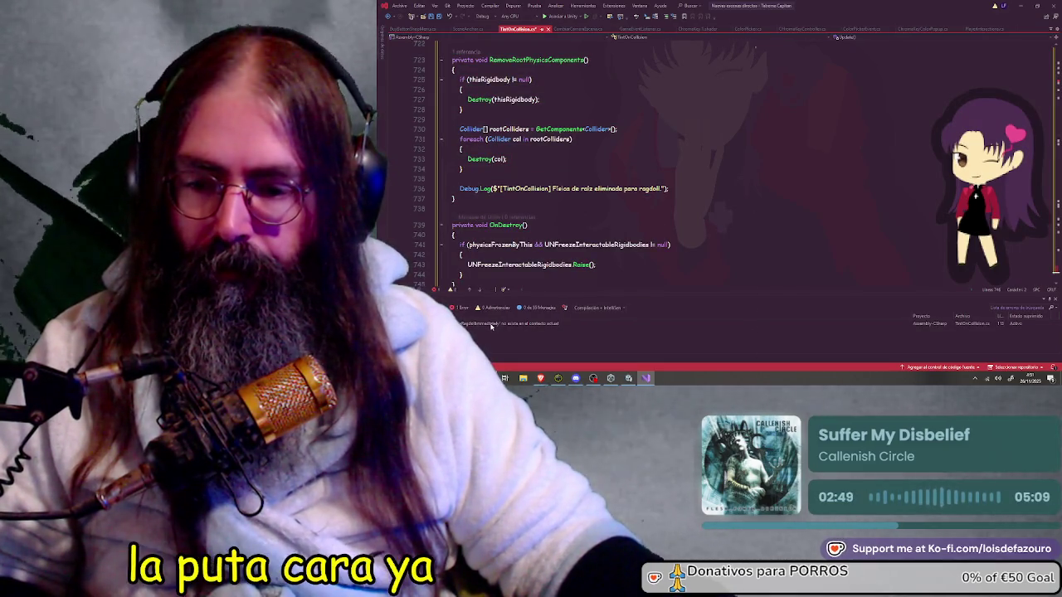
Step: Jump from the Error List to the undefined DisableRagdollImmediately() call at line 113
double_click(491, 324)
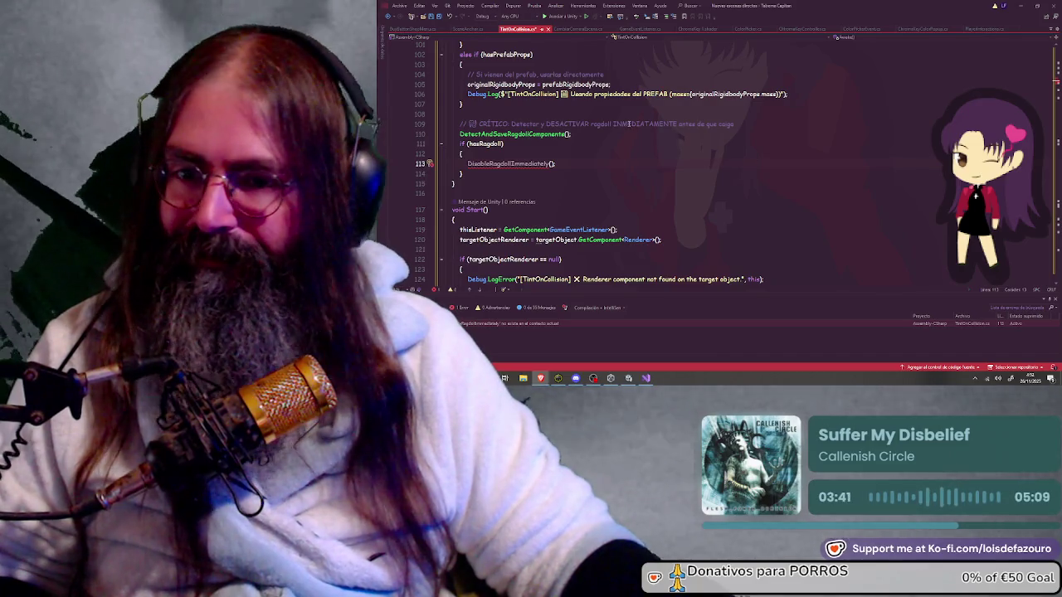
Step: Move between the DisableRagdollImmediately call at line 113 and its definition at line 217
key("ctrl+minus")
key("ctrl+minus")
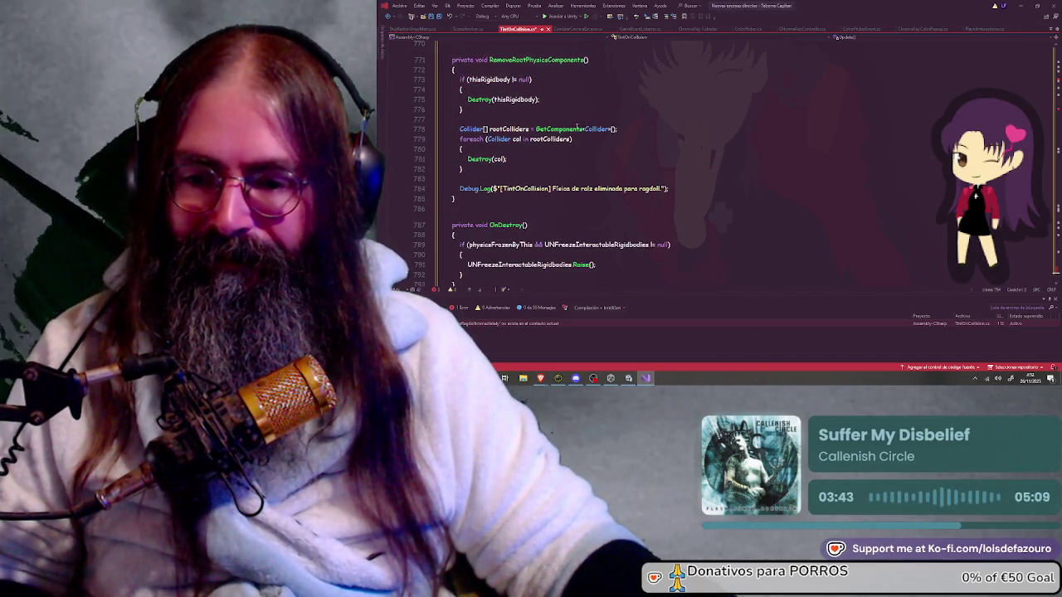
double_click(506, 324)
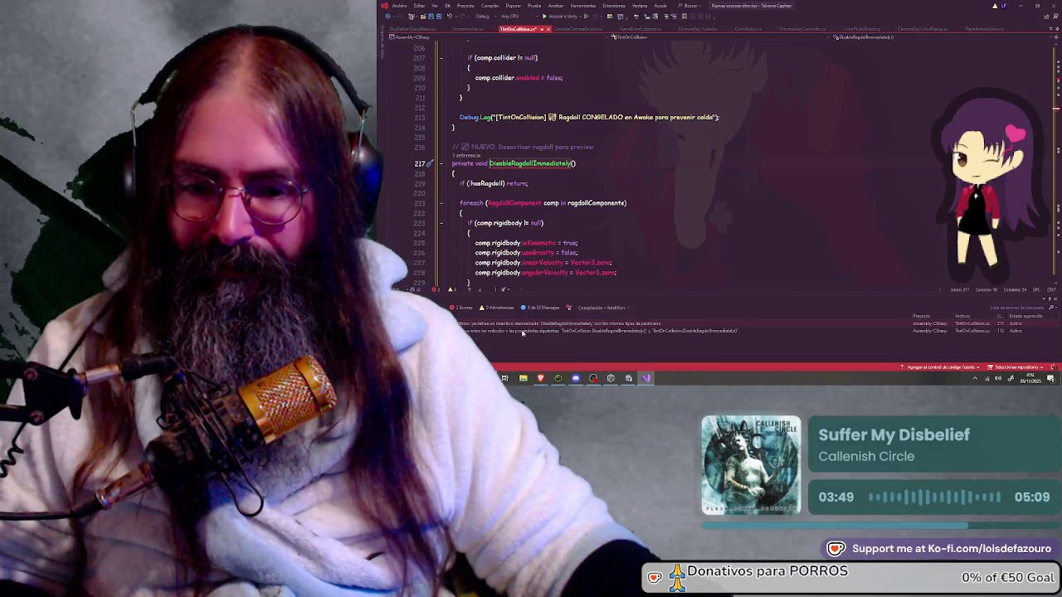
double_click(514, 330)
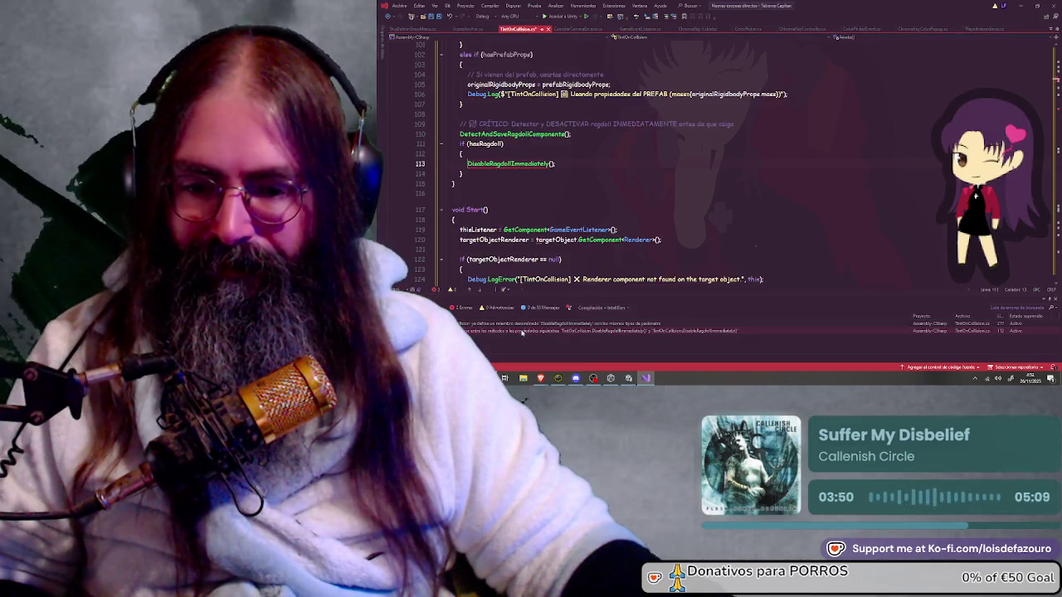
double_click(514, 325)
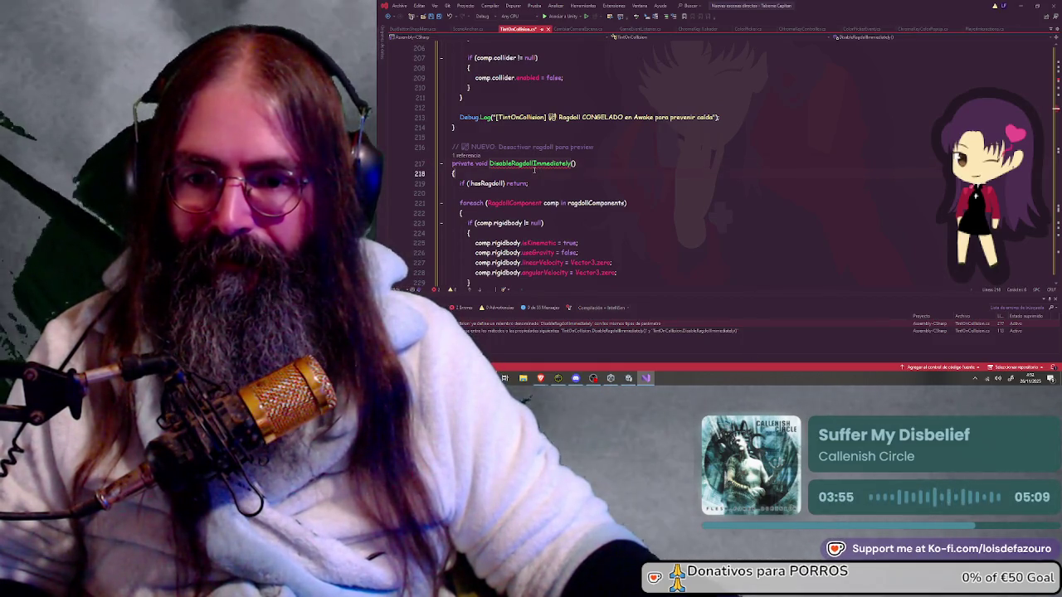
mouse_move(549, 164)
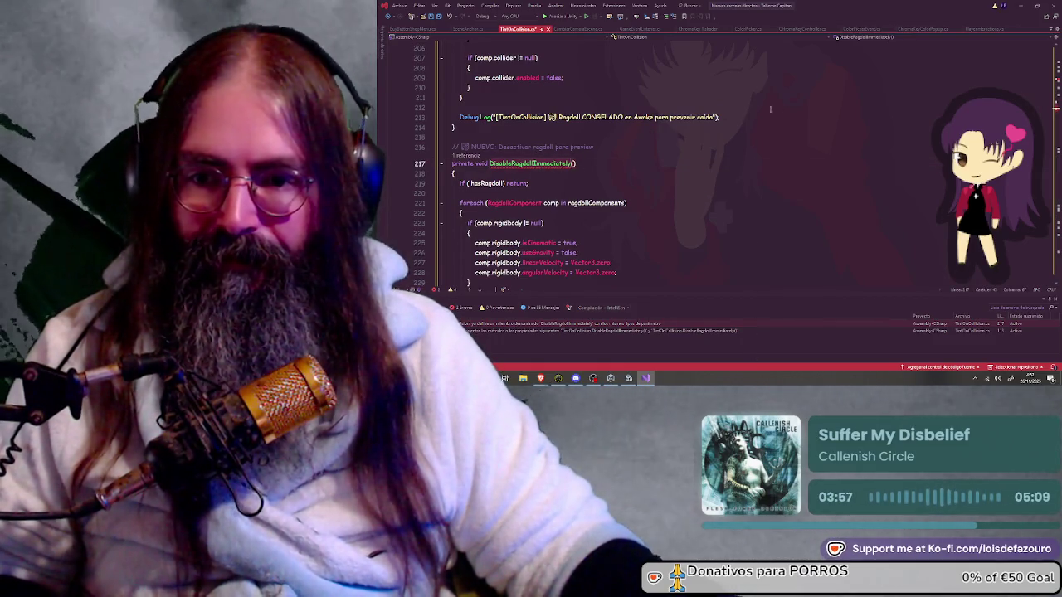
Step: Search the file for DisableRagdollImmediately and review both definitions, including the one at line 193
key("ctrl+f")
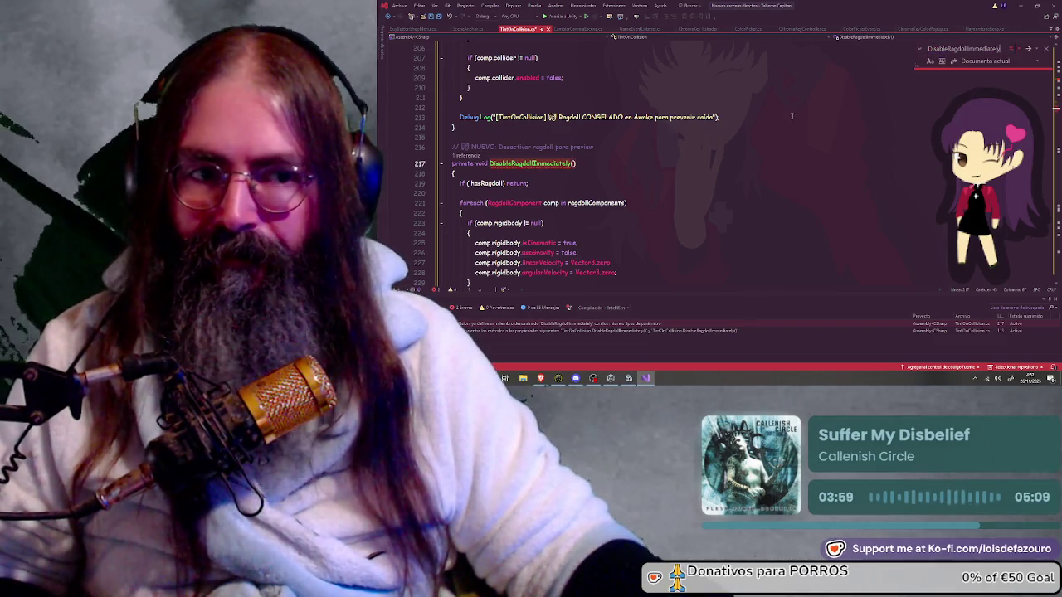
left_click(1029, 49)
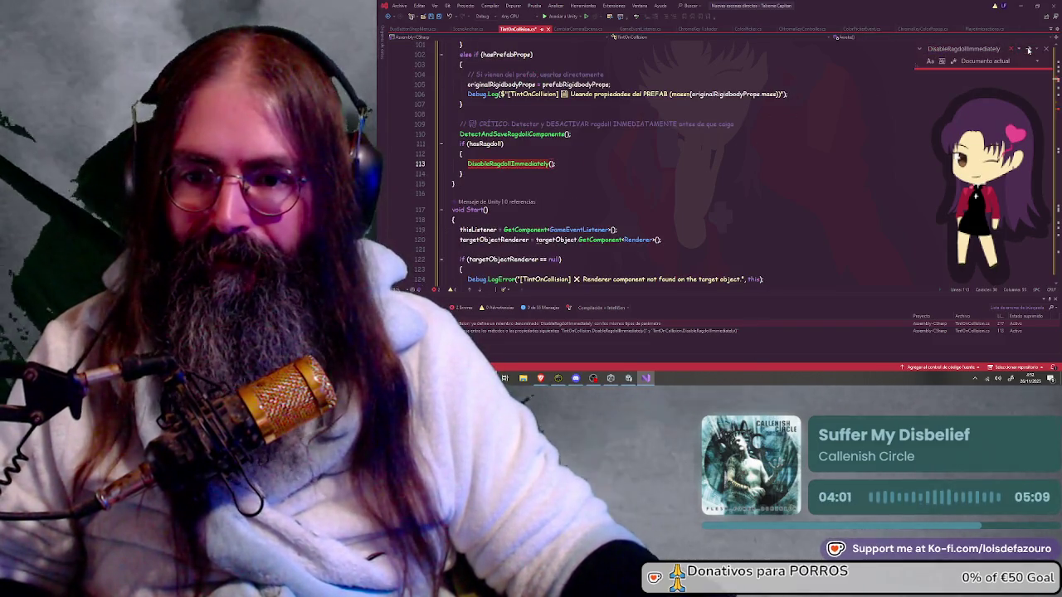
left_click(1029, 48)
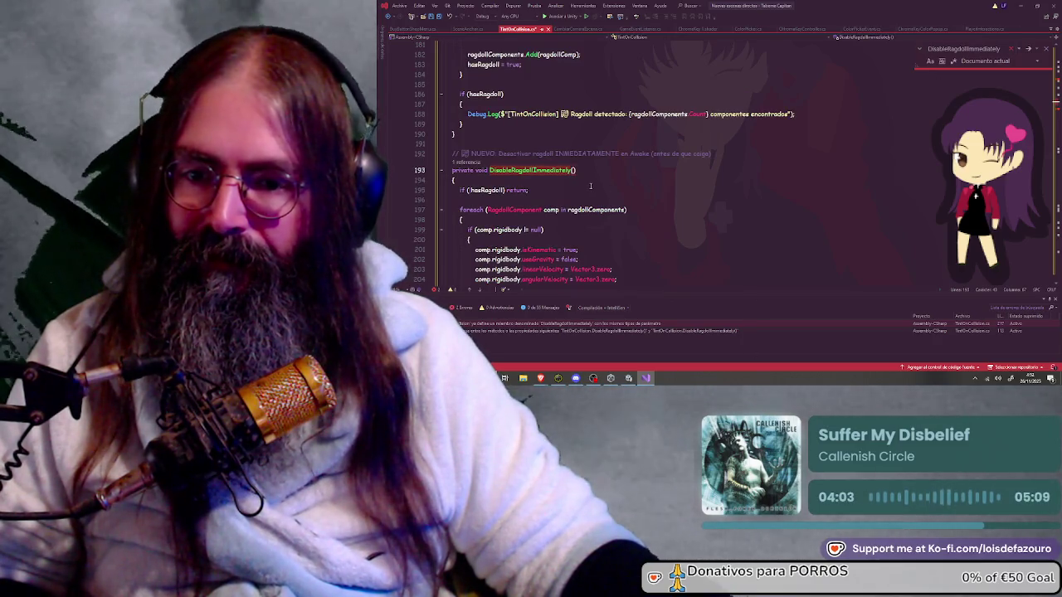
scroll(591, 186, "down", 5)
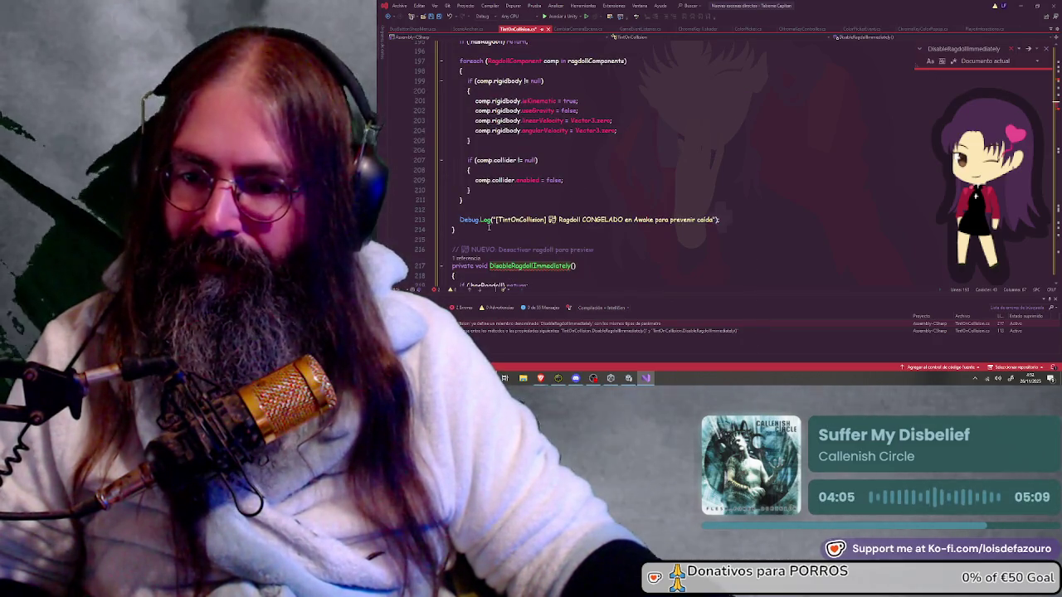
scroll(495, 230, "down", 8)
scroll(495, 227, "up", 10)
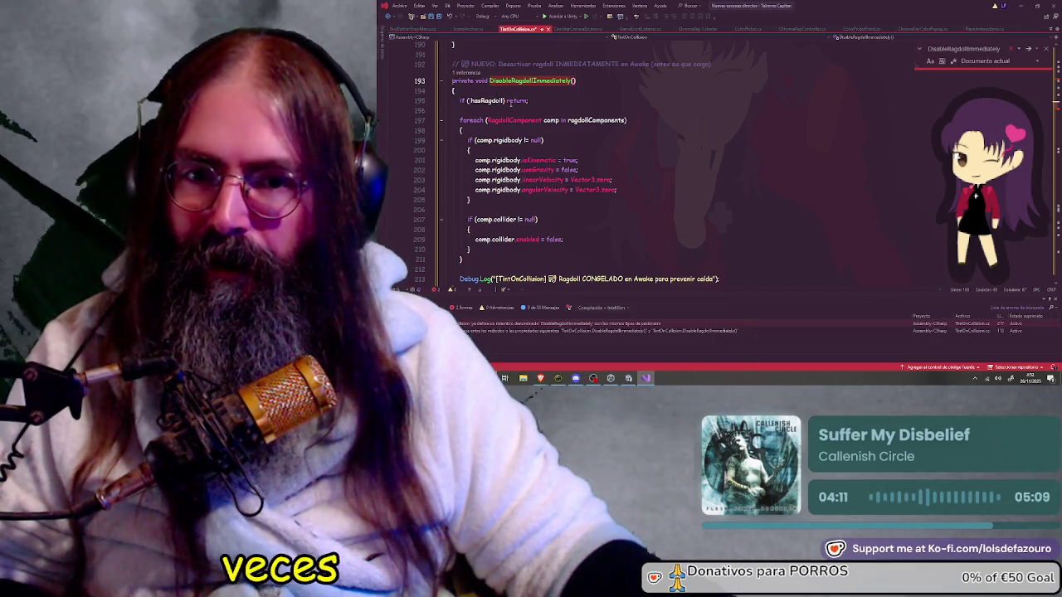
scroll(510, 104, "down", 5)
scroll(498, 154, "down", 5)
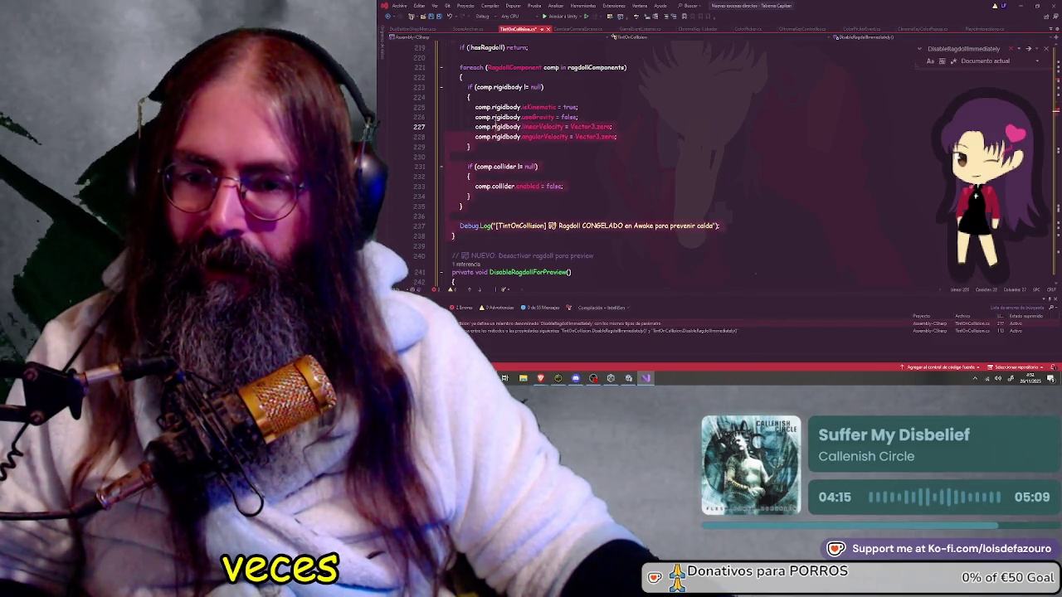
scroll(472, 84, "up", 2)
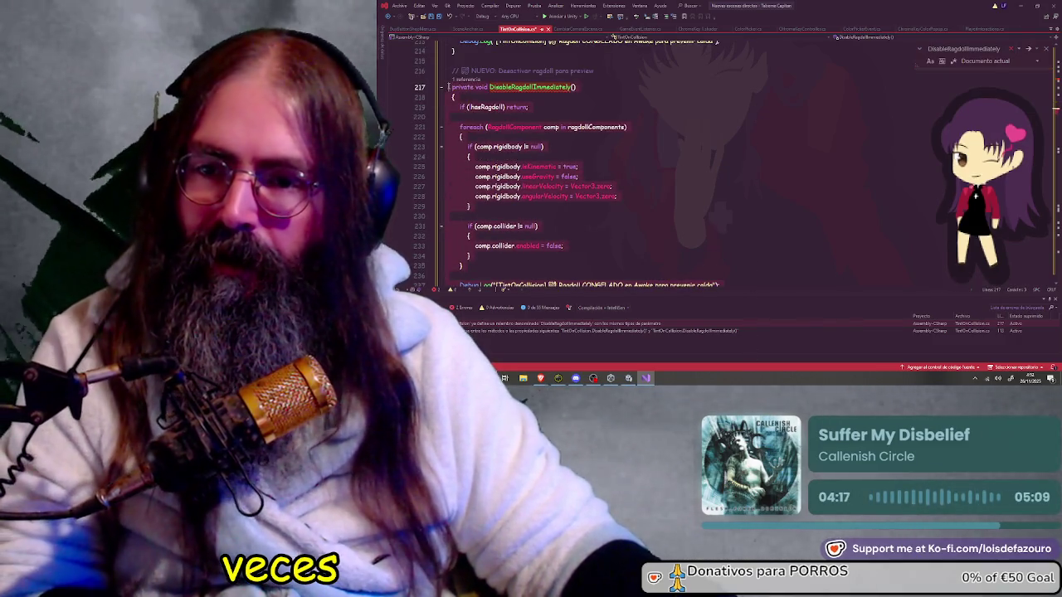
Step: Remove the duplicate DisableRagdollImmediately method and its repeated comment, then close Visual Studio
key("ctrl+z")
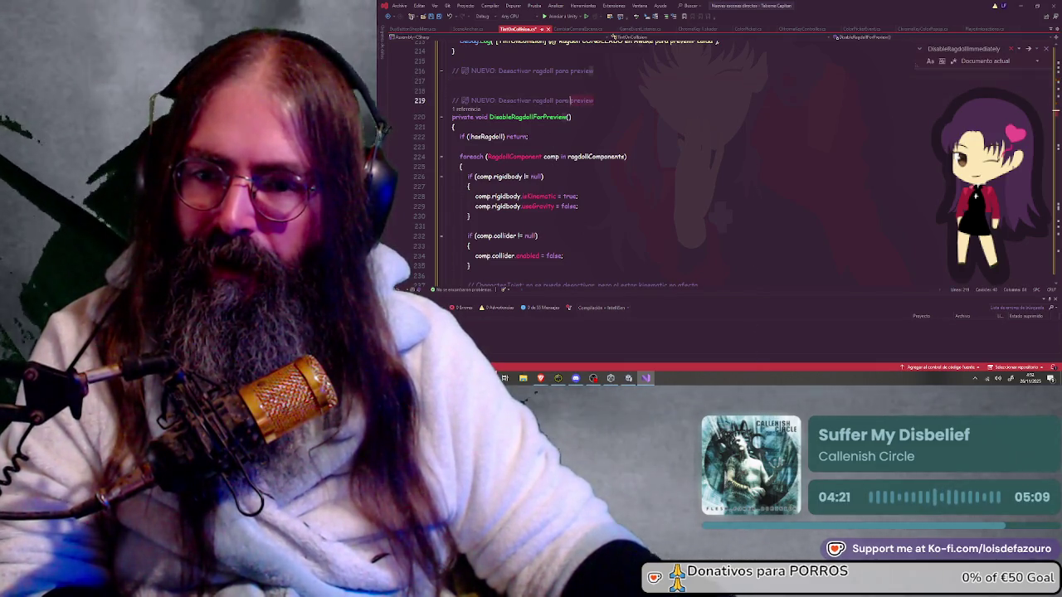
left_click(446, 61)
key("ctrl+z")
key("ctrl+z")
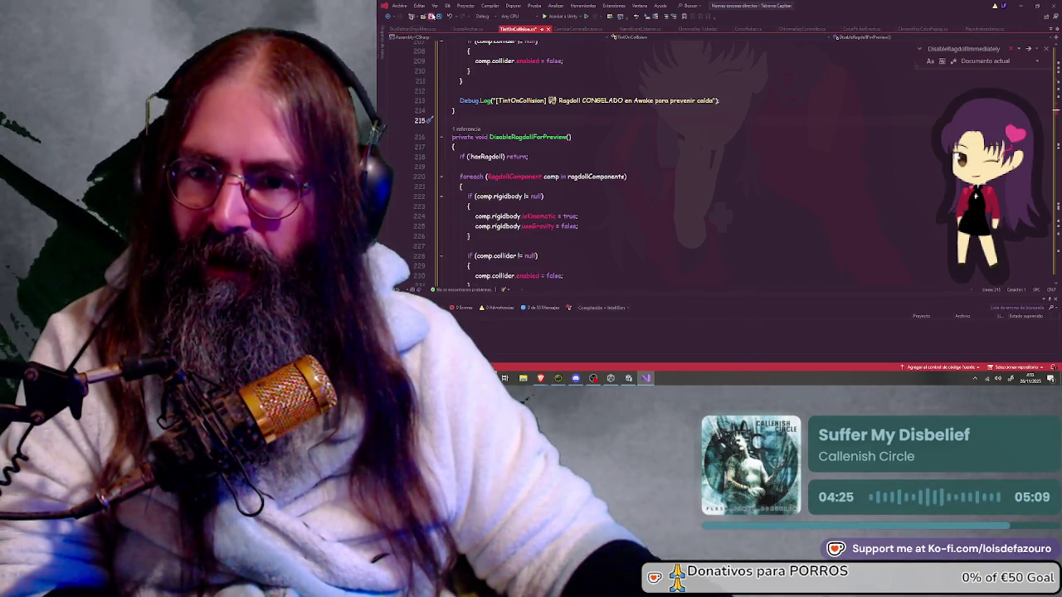
left_click(1019, 6)
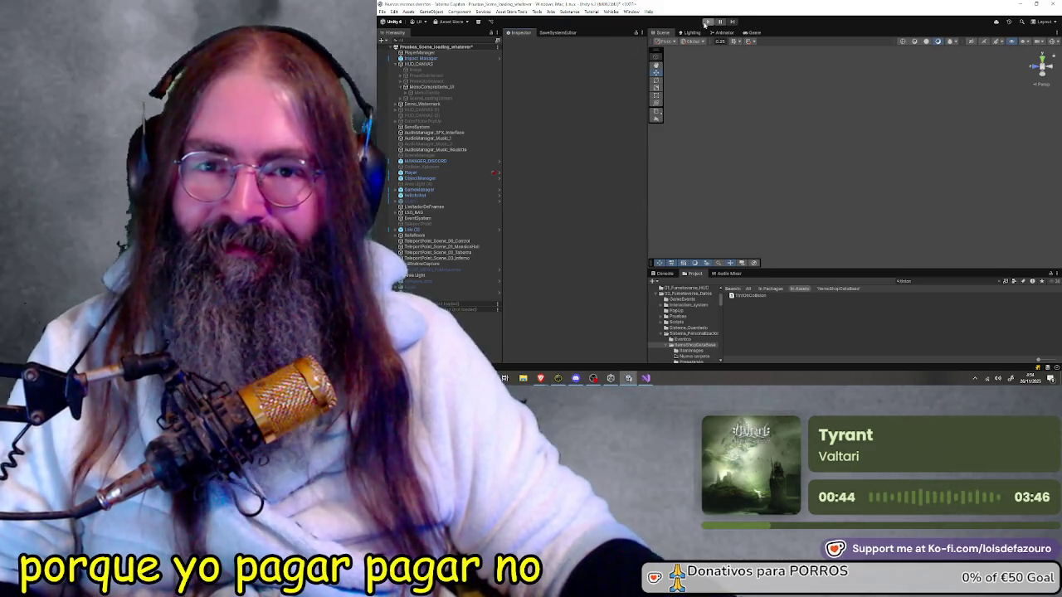
Step: Start play mode after Unity finishes compiling the updated scripts
left_click(708, 23)
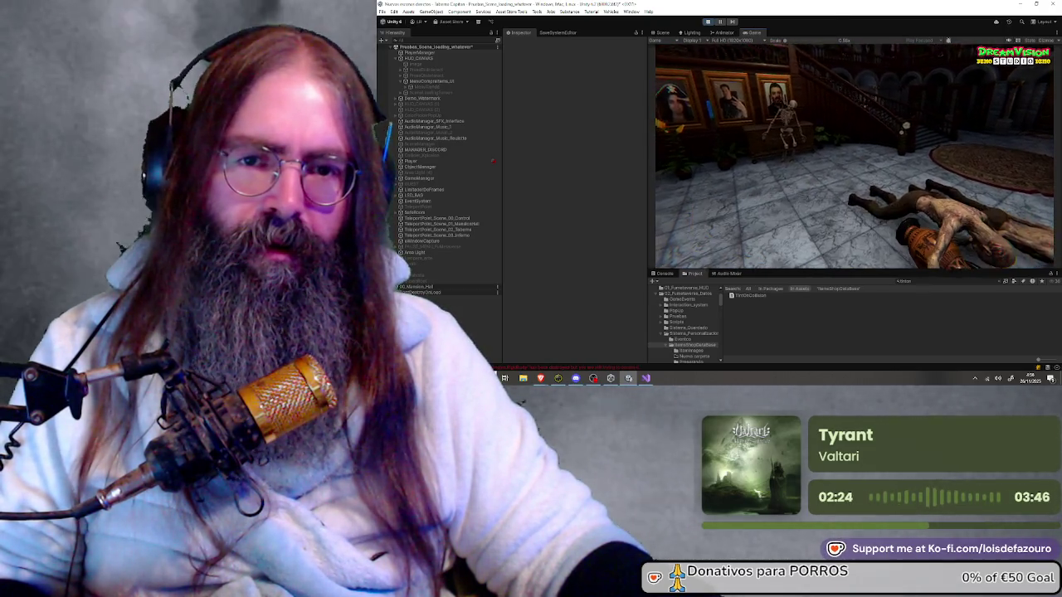
Step: Take control of the player camera and look at the green-outlined skeleton in the hall
key("super")
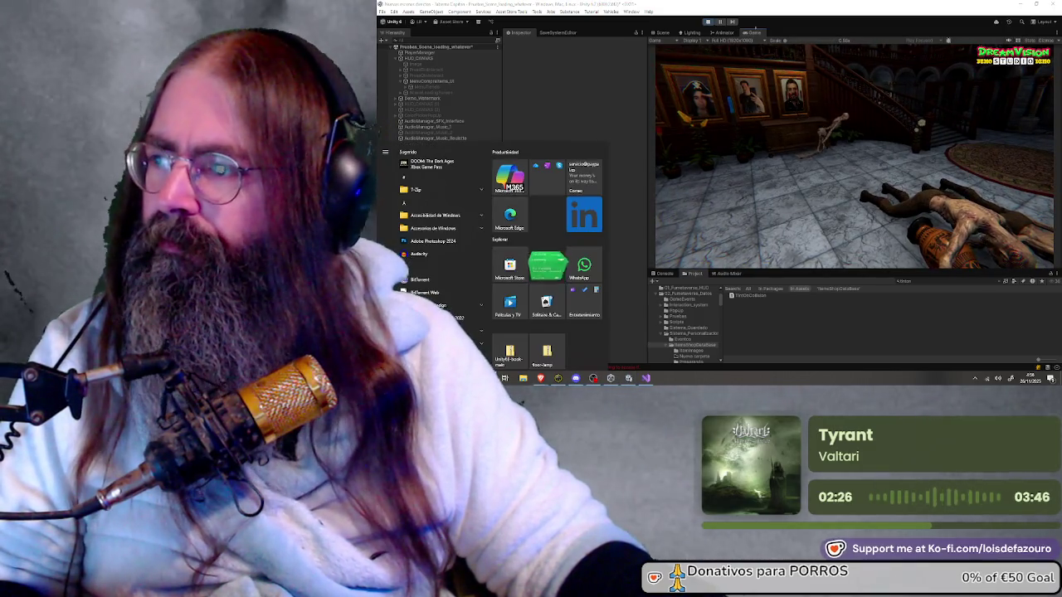
key("super")
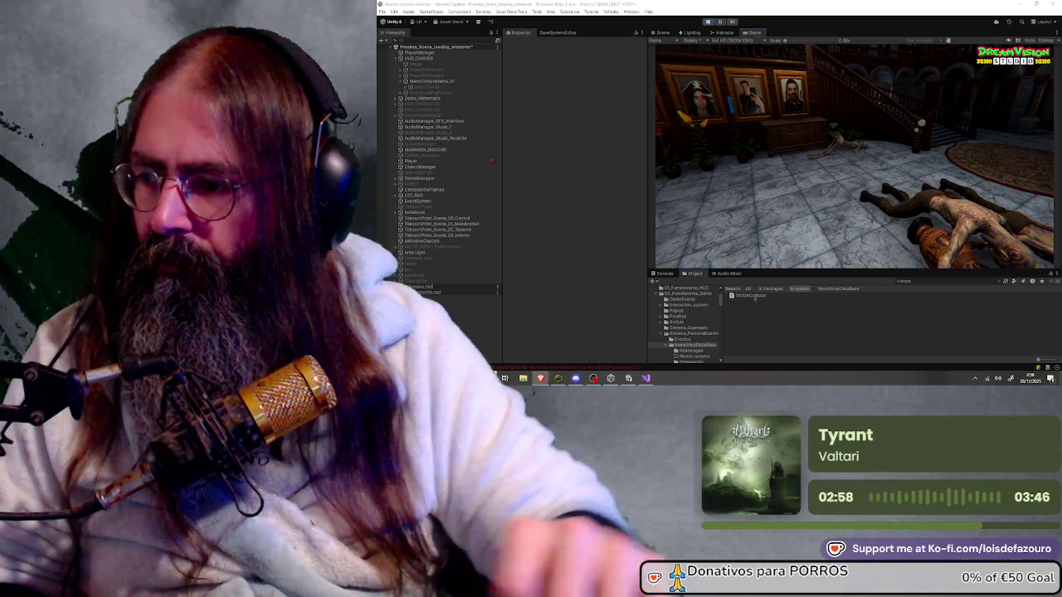
left_click(687, 145)
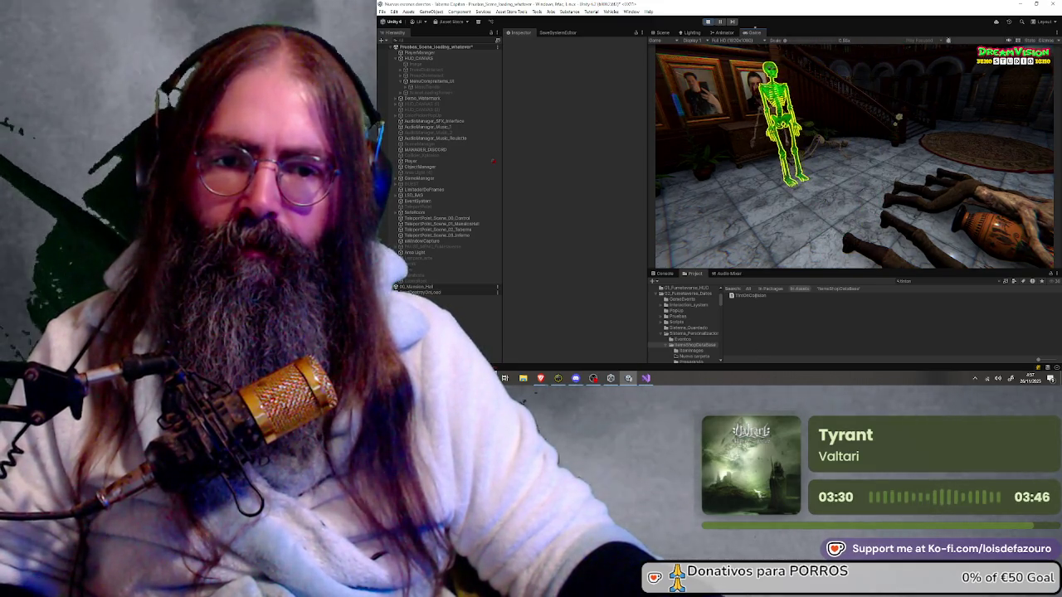
Step: Check the shop panel, restart the game, then stop play mode
left_click(708, 22)
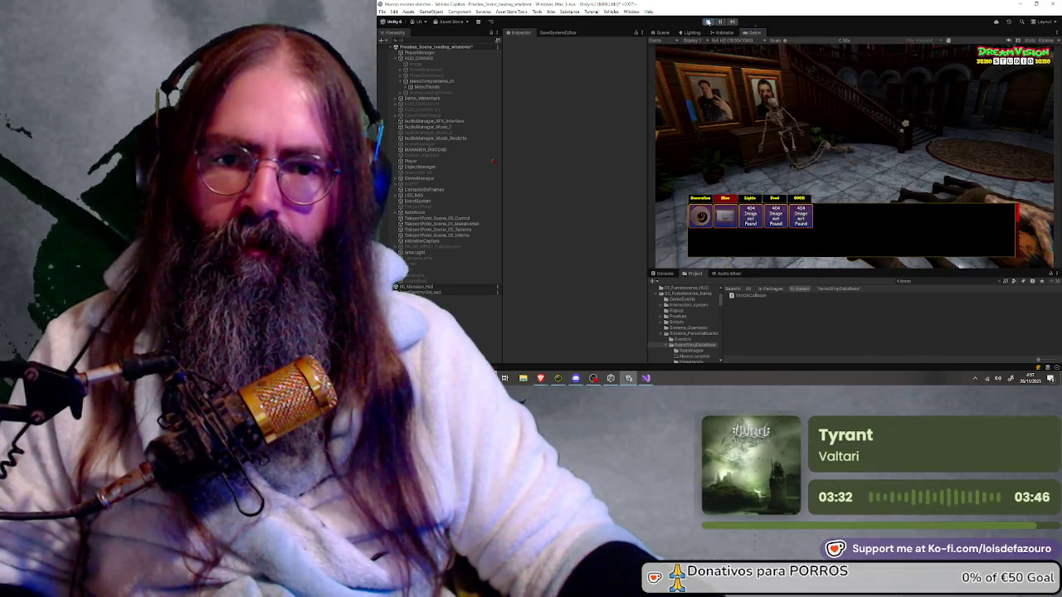
left_click(708, 22)
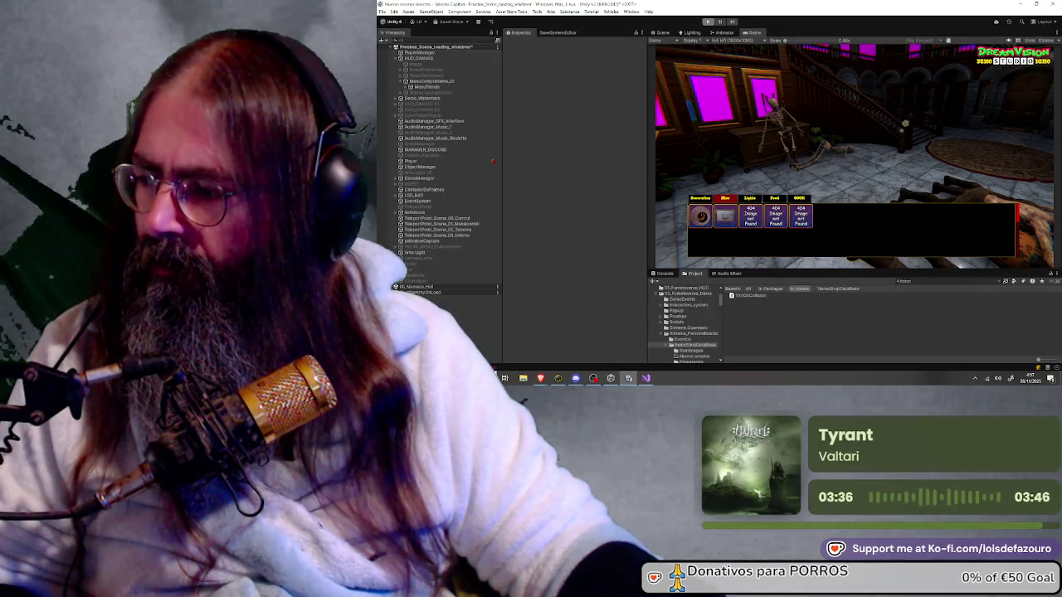
left_click(708, 22)
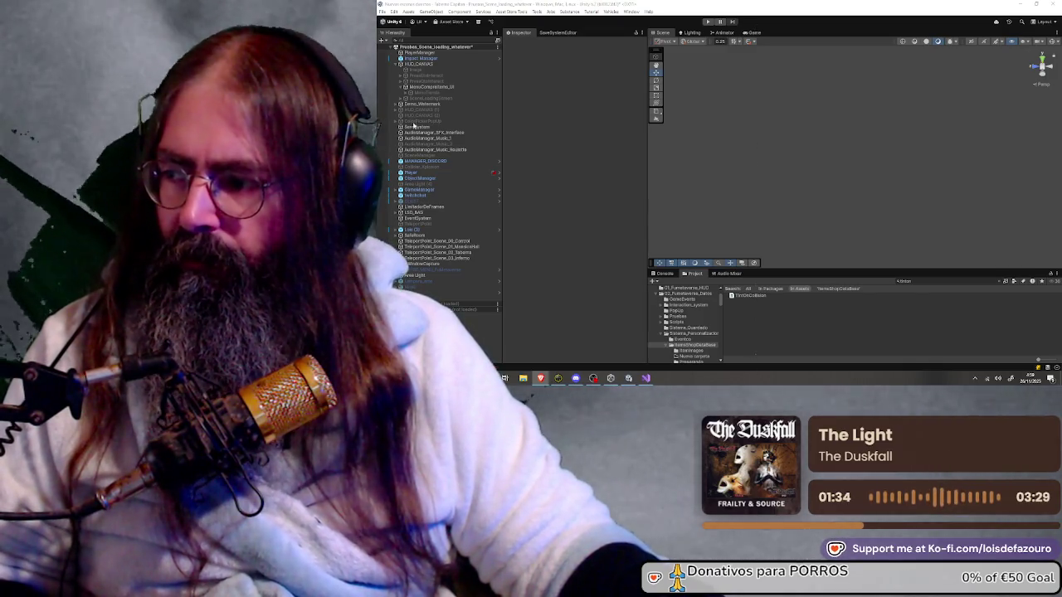
Step: Return to Visual Studio, where DisableRagdollImmediately is reported as already defined
left_click(647, 378)
scroll(587, 183, "down", 3)
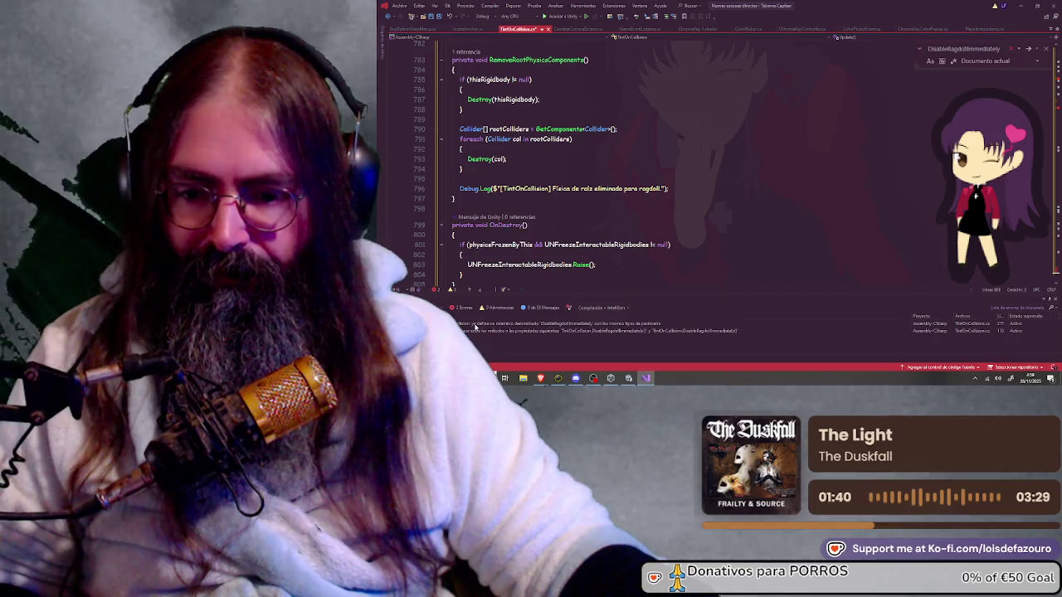
Step: Revert the second method to DisableRagdollForPreview, save TintOnCollision.cs, and minimize Visual Studio
left_click(465, 324)
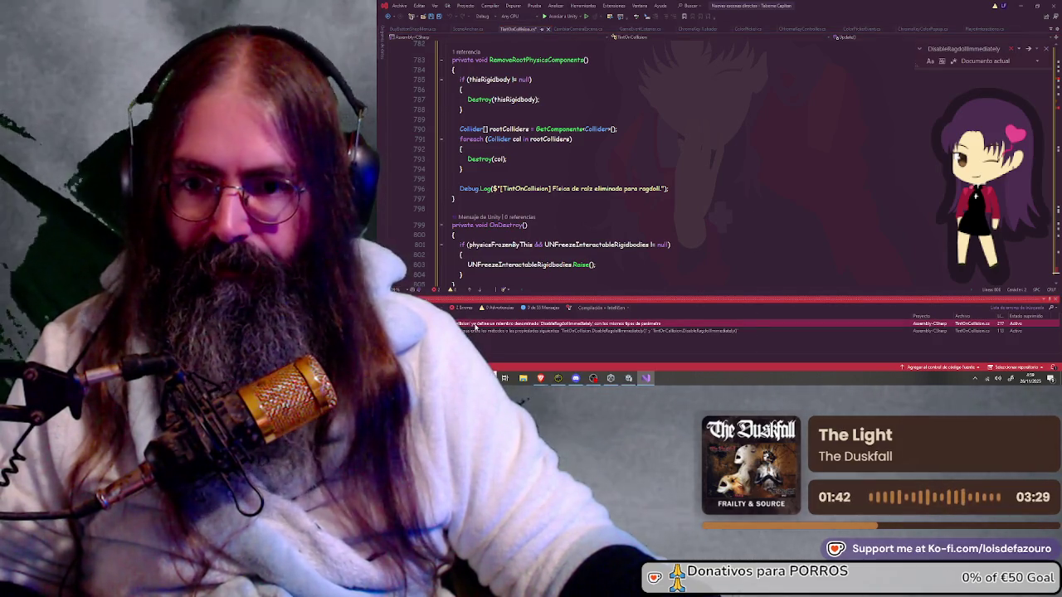
double_click(463, 323)
scroll(469, 187, "down", 3)
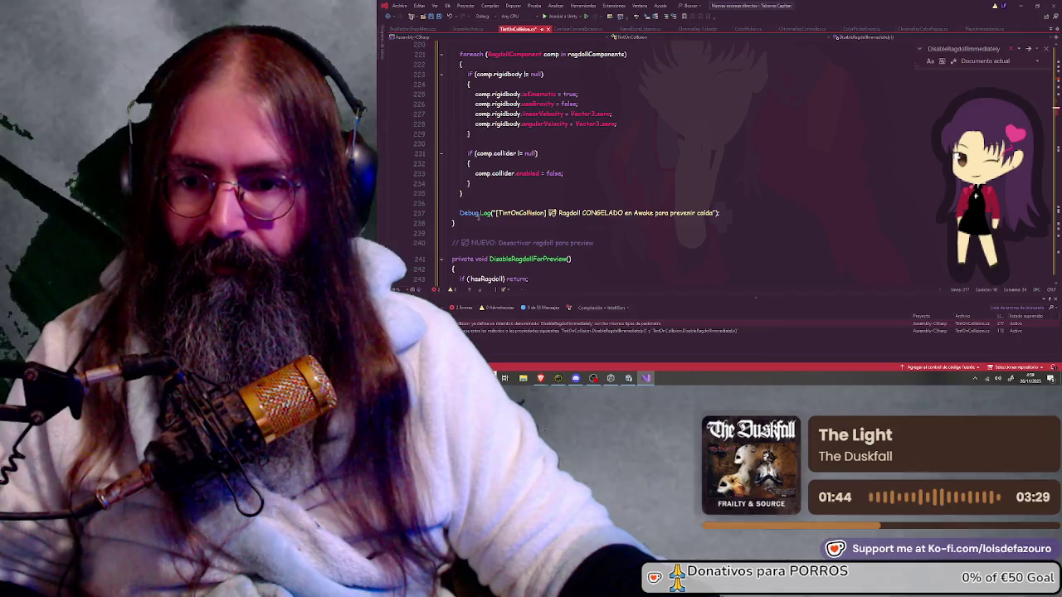
key("ctrl+z")
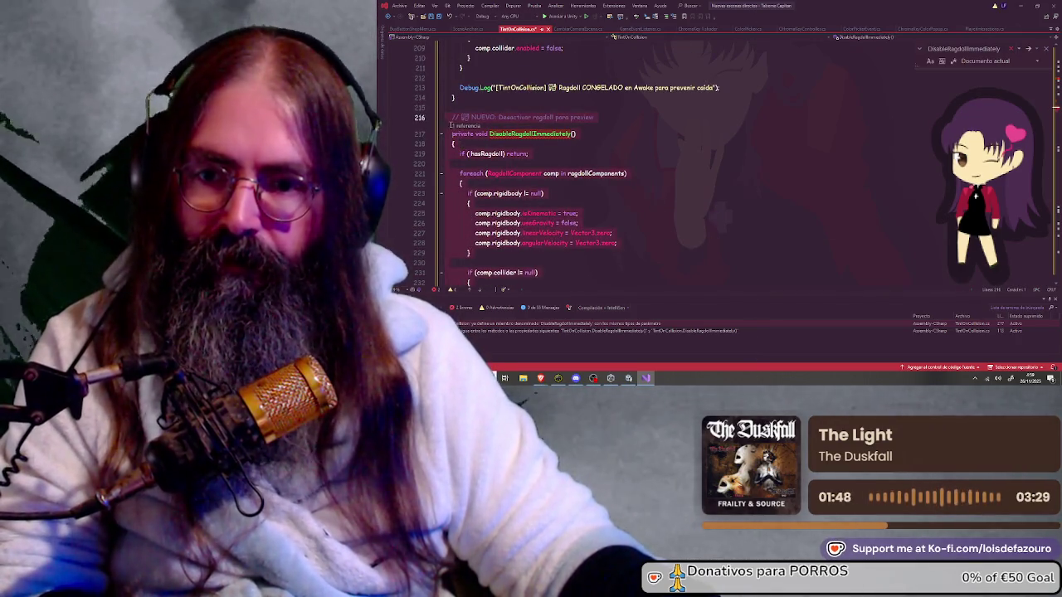
key("ctrl+z")
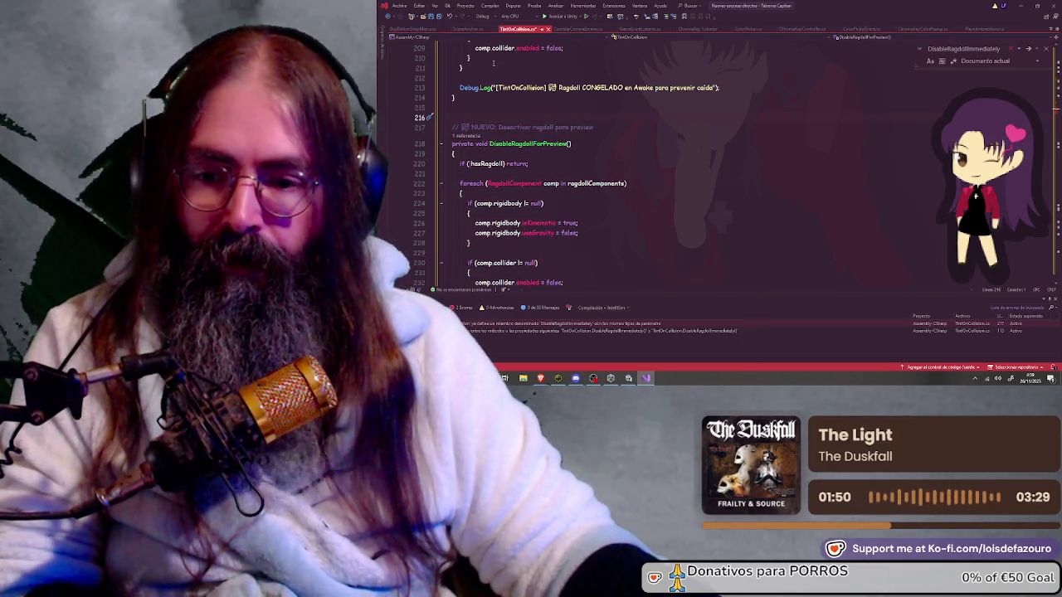
left_click(438, 16)
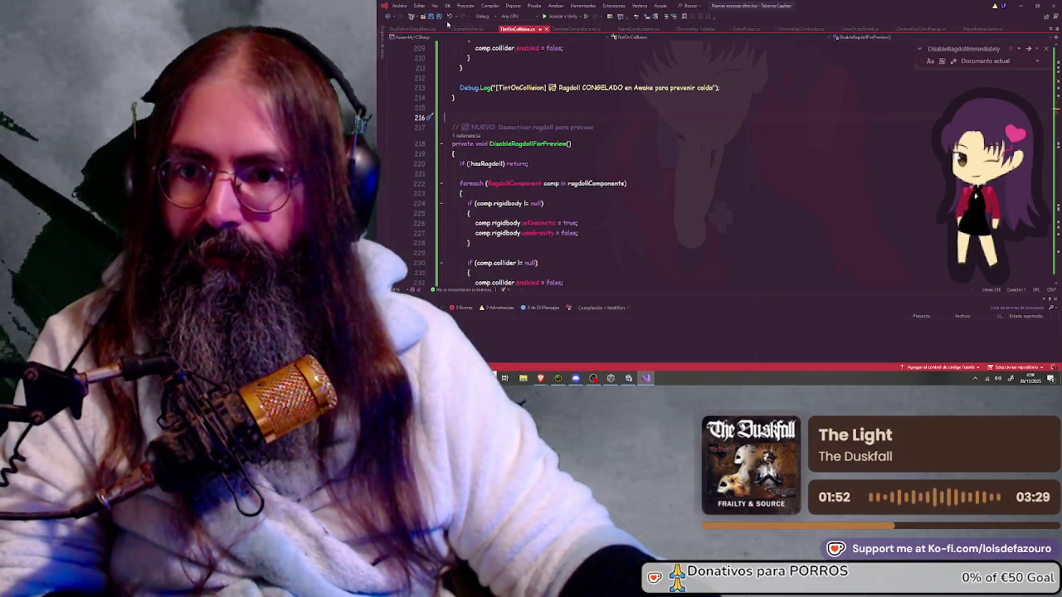
left_click(1027, 5)
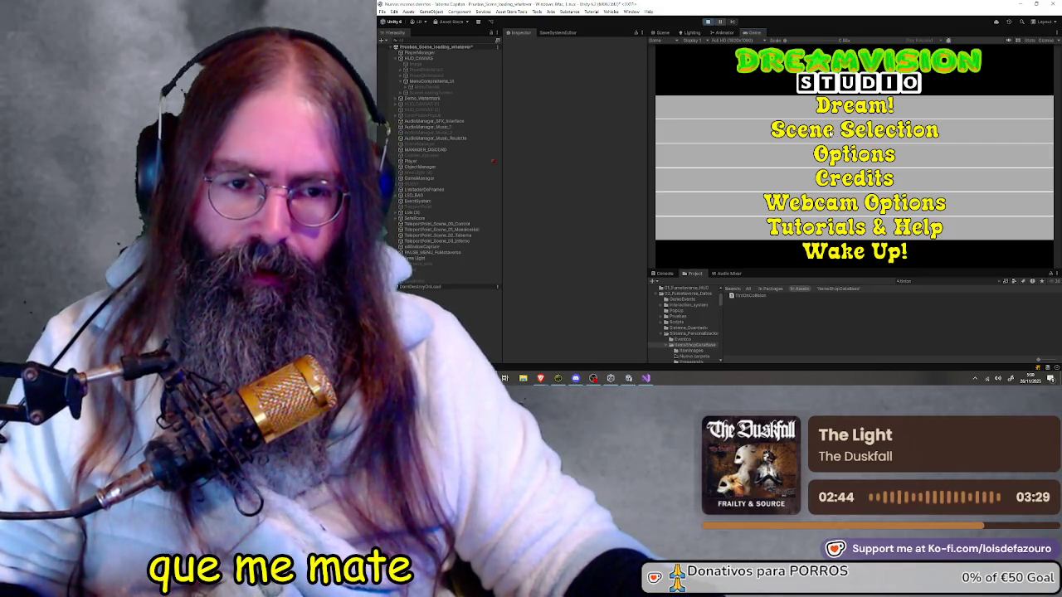
Step: Choose Scene Selection from the game's main menu and load Demo Dream
key("Down")
key("Return")
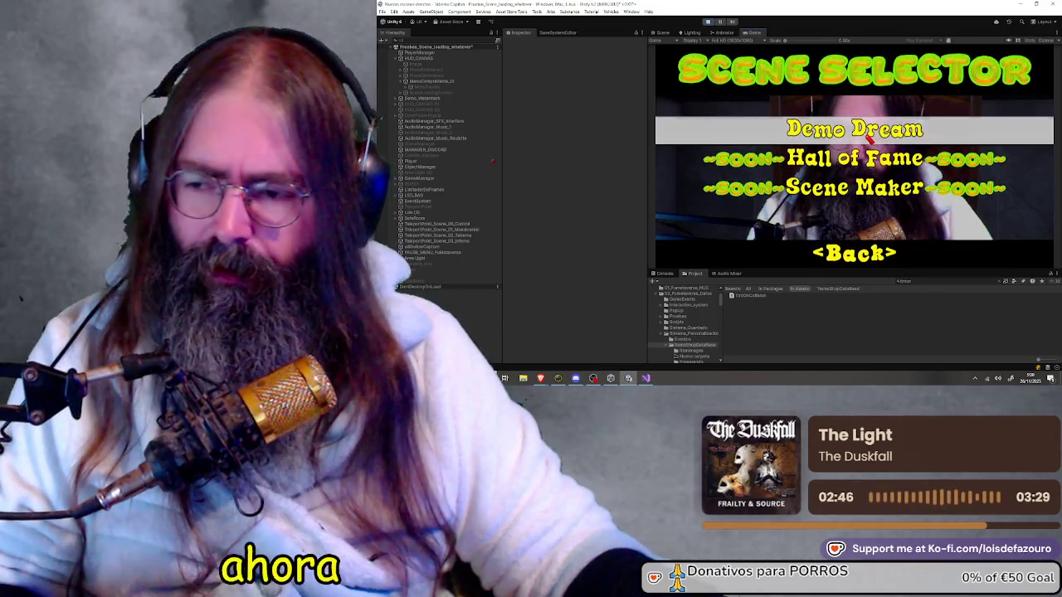
key("Return")
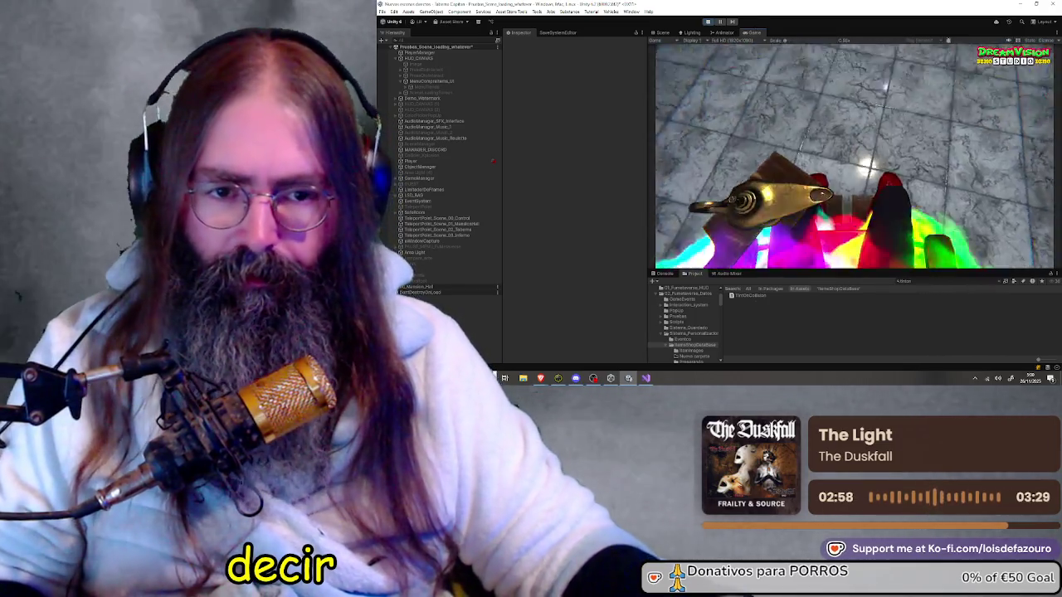
Step: Place a red vase on the hall floor and try placing the skeleton figure from the shop
left_click(700, 215)
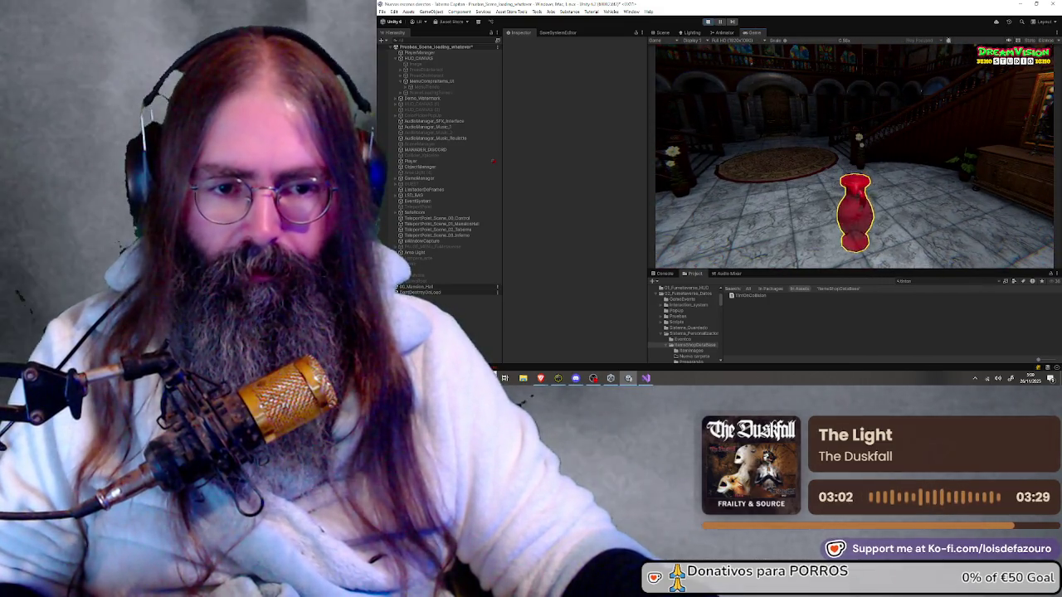
left_click(890, 211)
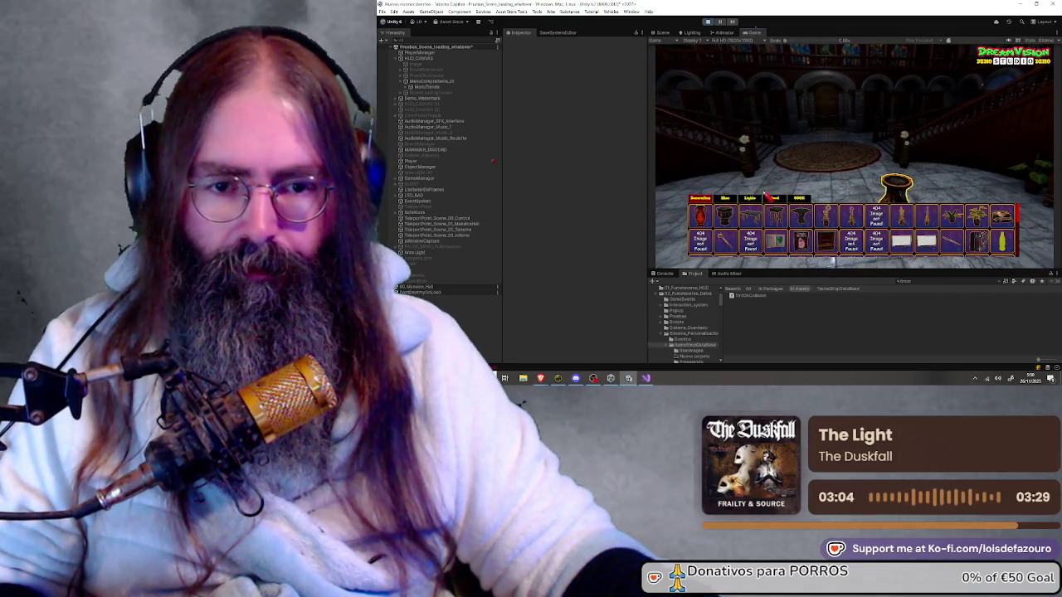
left_click(749, 214)
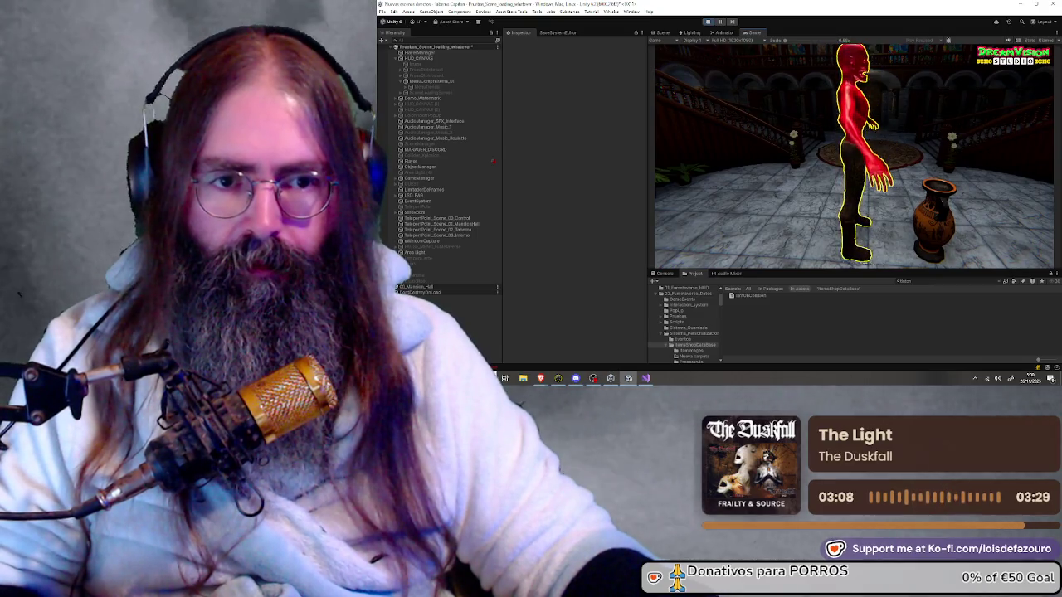
key("Tab")
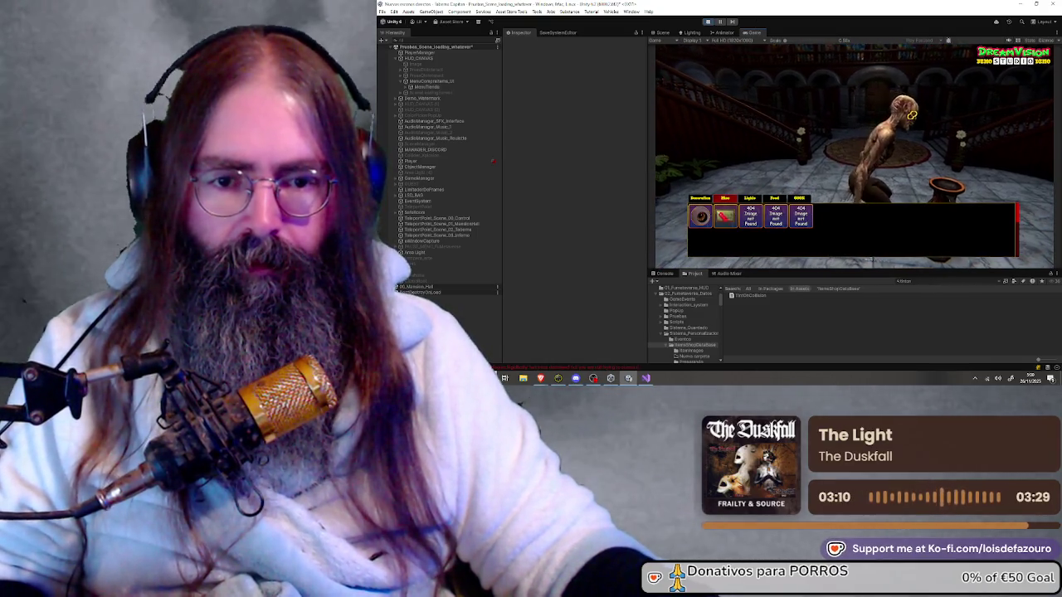
left_click(749, 214)
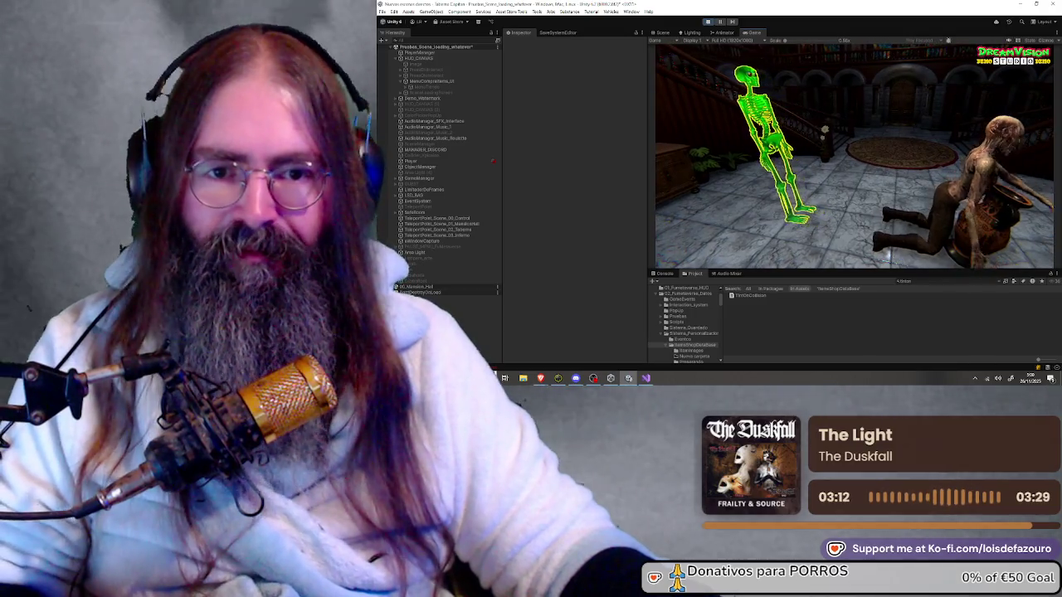
key("Tab")
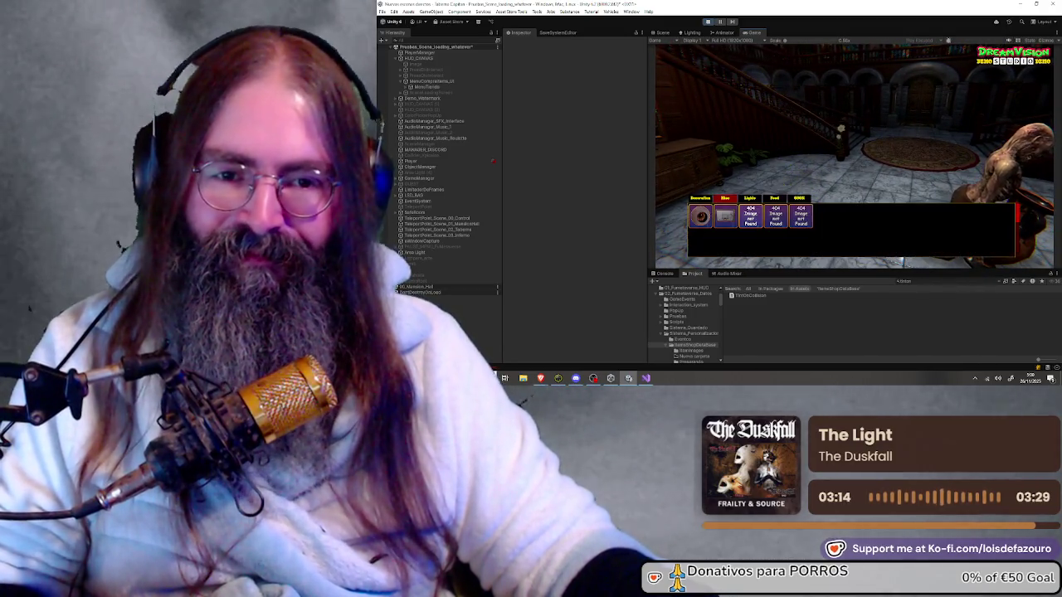
key("Tab")
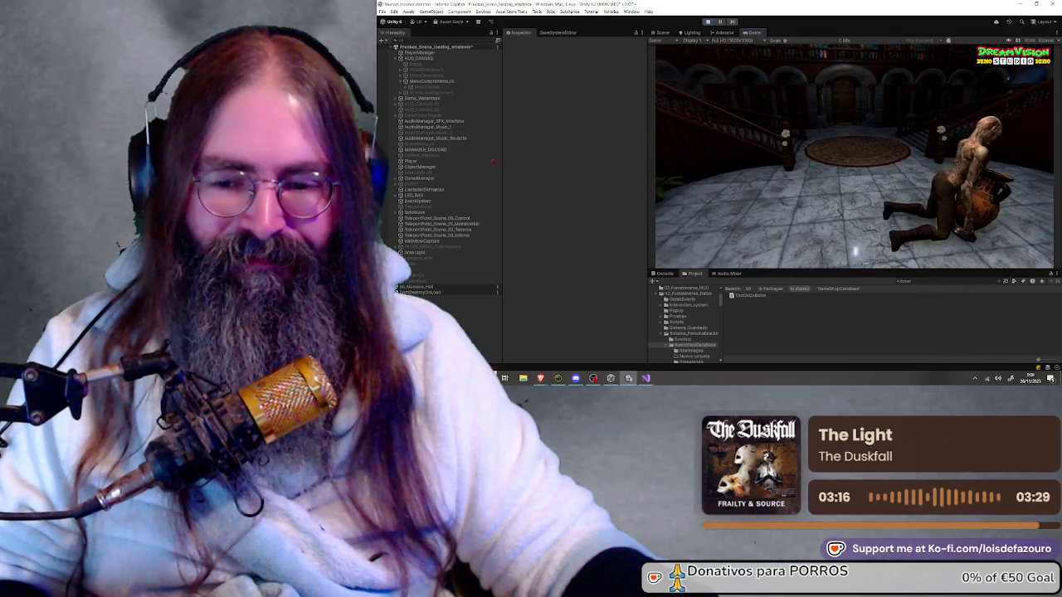
key("Tab")
left_click(775, 214)
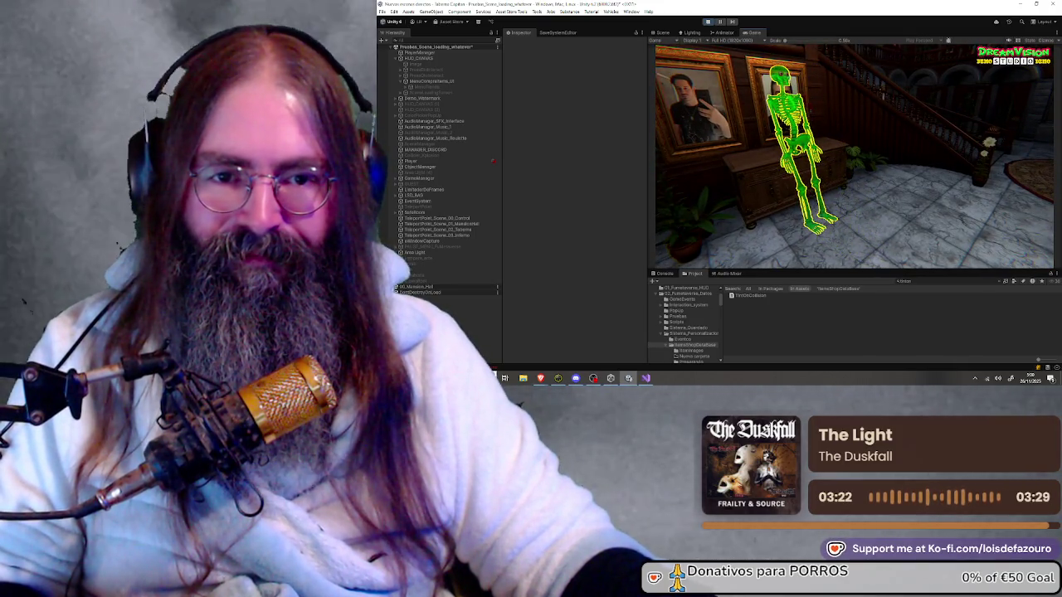
Step: Leave the game, briefly restart play mode, then stop playing
key("Escape")
left_click(712, 20)
left_click(709, 21)
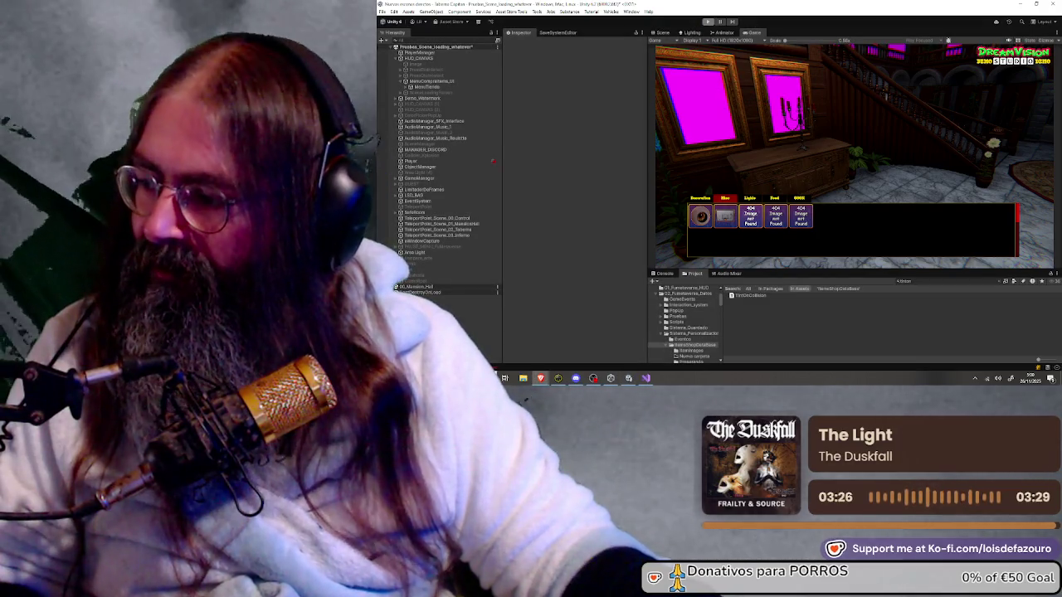
left_click(709, 21)
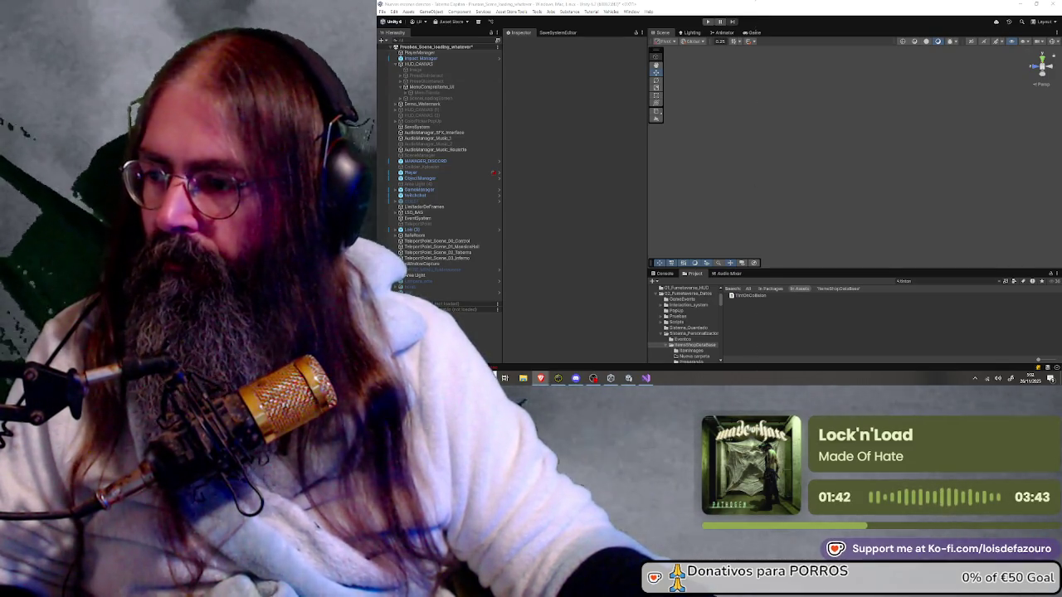
Step: Switch to Visual Studio showing TintOnCollision.cs with its duplicate DisableRagdollImmediately compile error
left_click(646, 379)
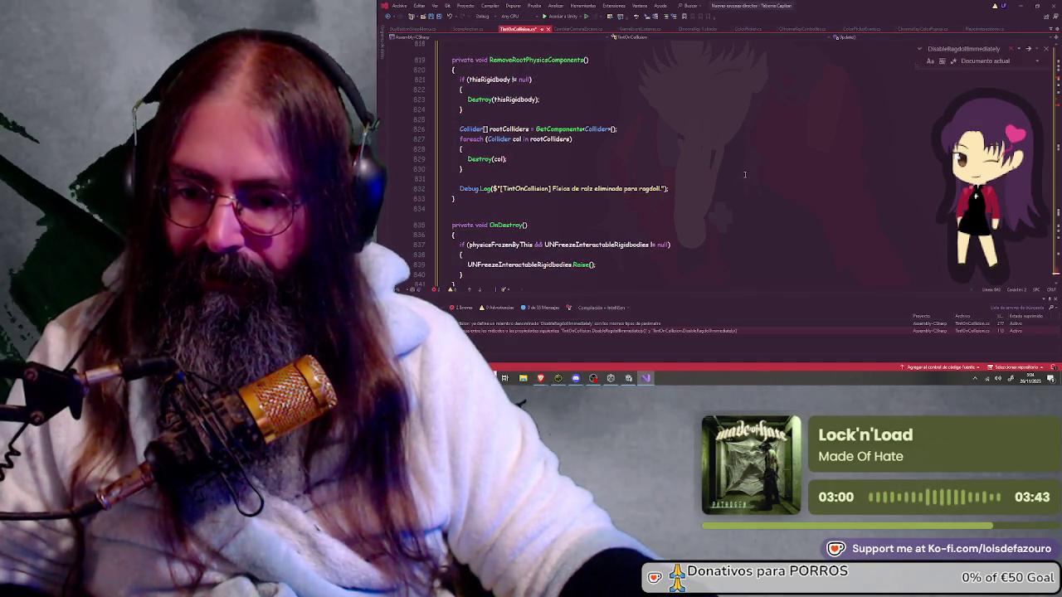
Step: Jump from the compile error to the duplicated DisableRagdollImmediately method in TintOnCollision.cs
scroll(647, 180, "down", 5)
scroll(648, 180, "up", 20)
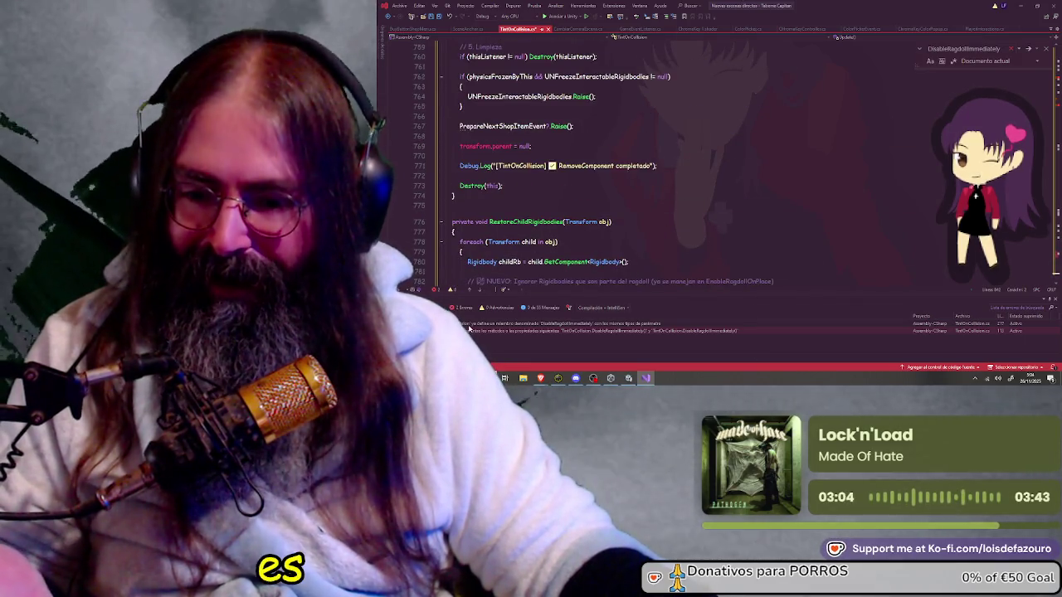
double_click(469, 329)
scroll(510, 215, "up", 5)
scroll(509, 215, "down", 1)
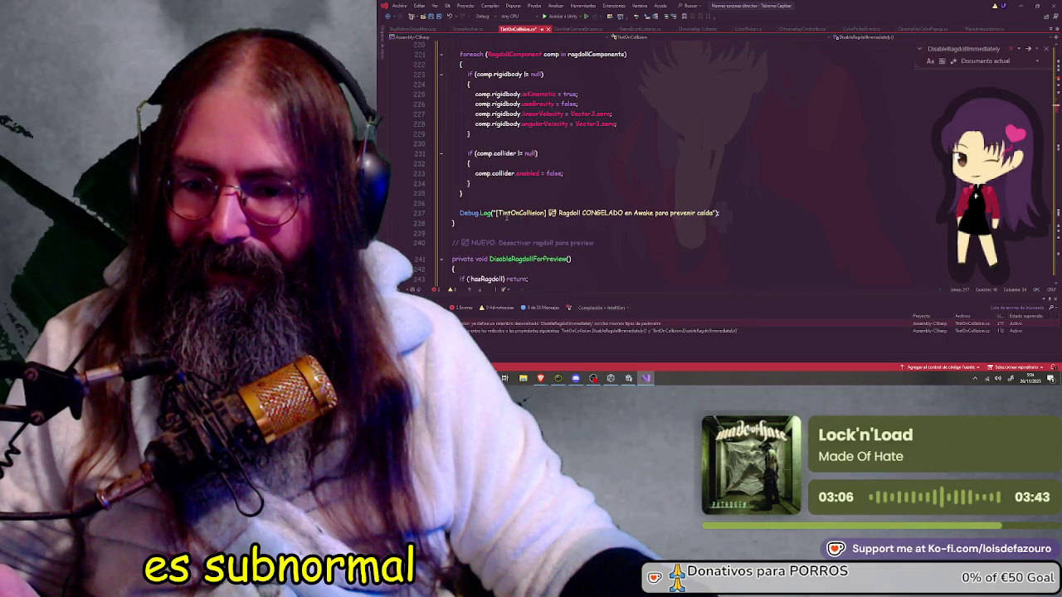
scroll(492, 172, "up", 1)
left_click(492, 172)
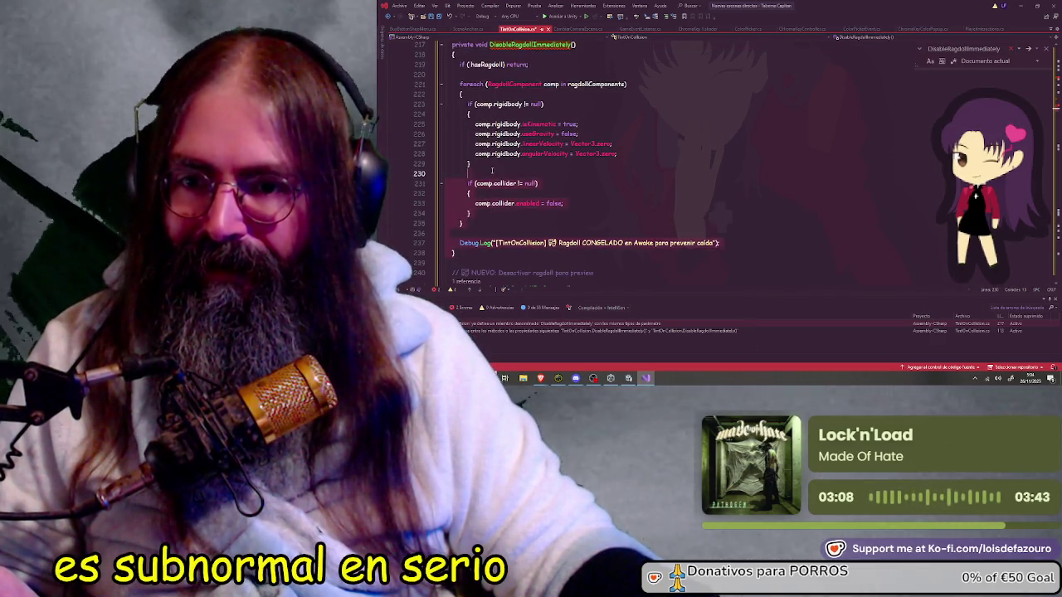
Step: Paste DisableRagdollForPreview back at line 216, delete blank line 217, save, and return to Unity
scroll(492, 172, "up", 2)
left_click(446, 87)
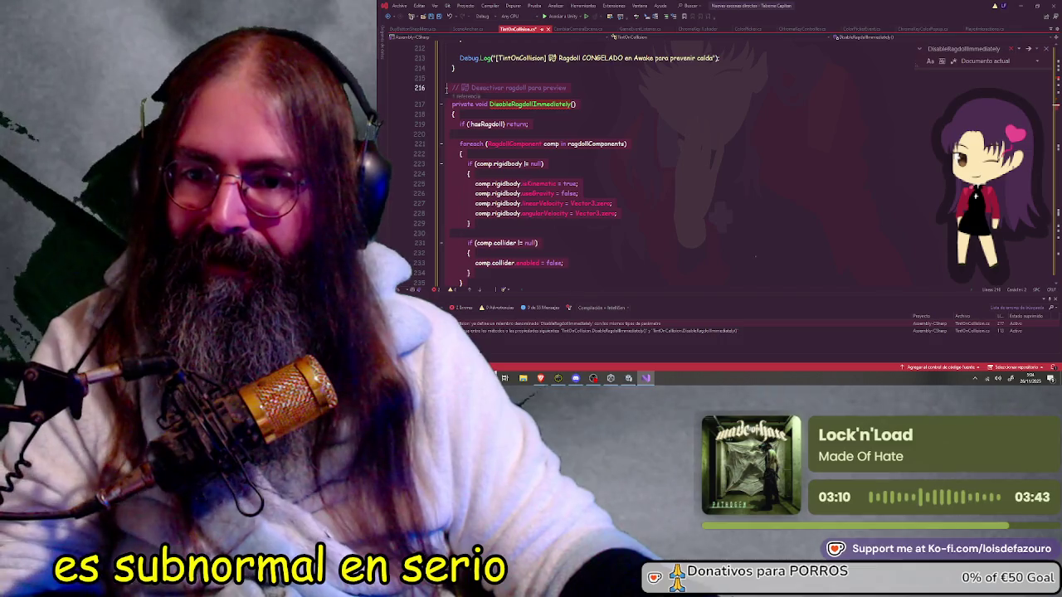
key("ctrl+v")
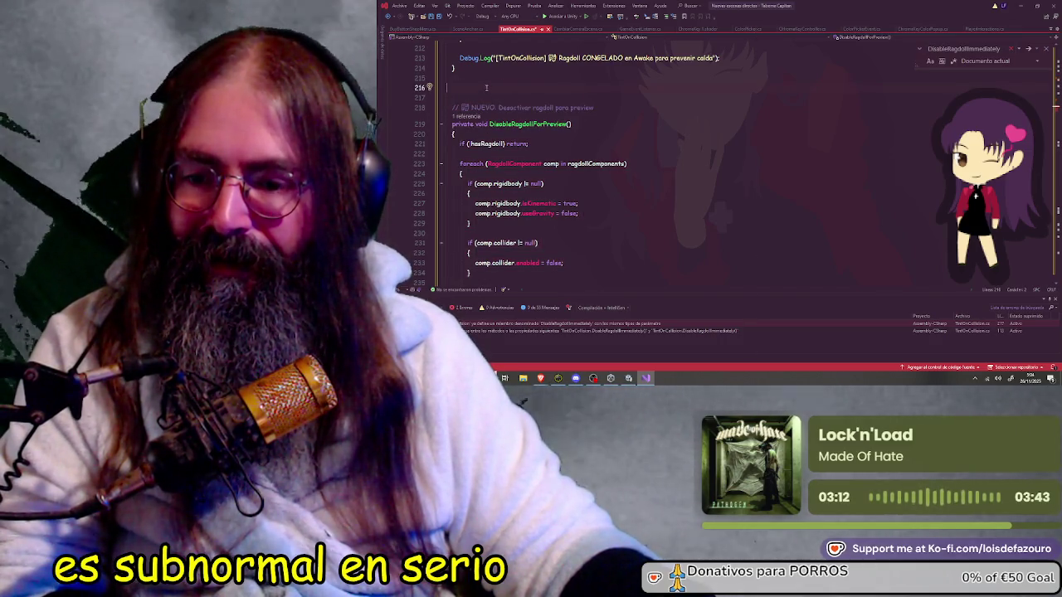
key("Delete")
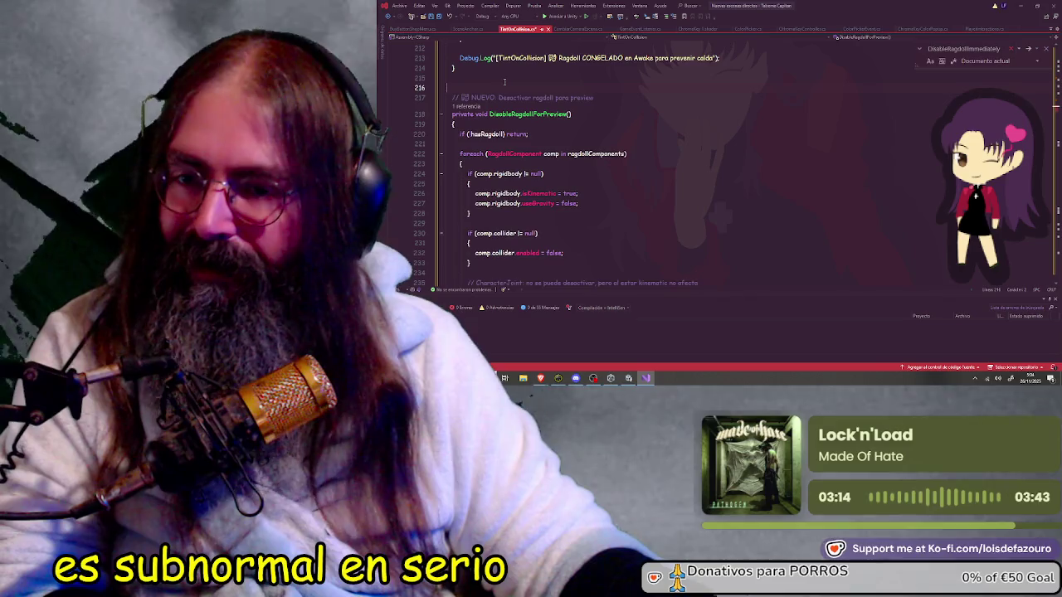
left_click(431, 16)
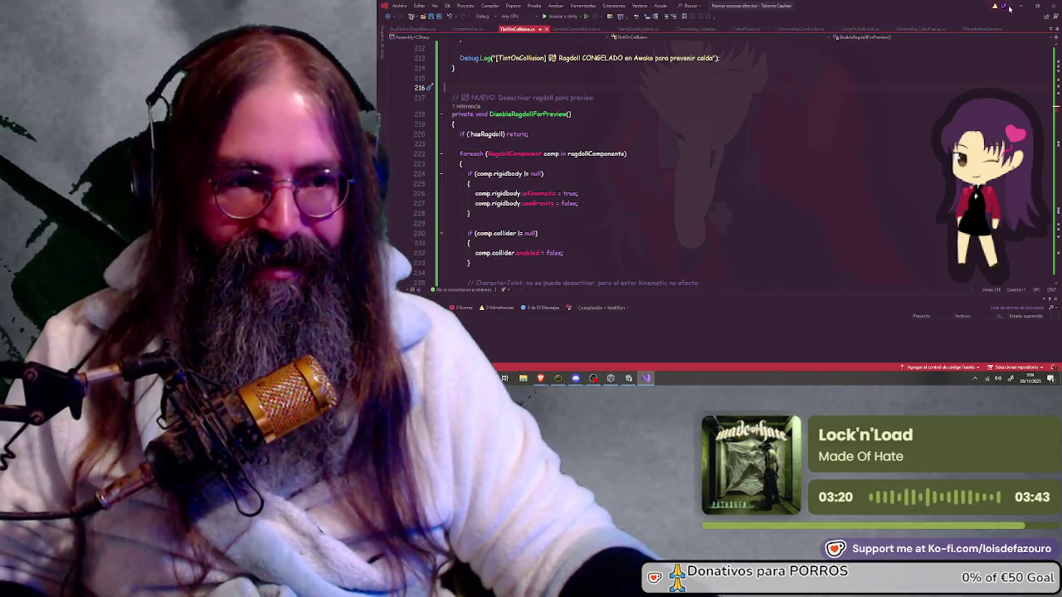
key("alt+Tab")
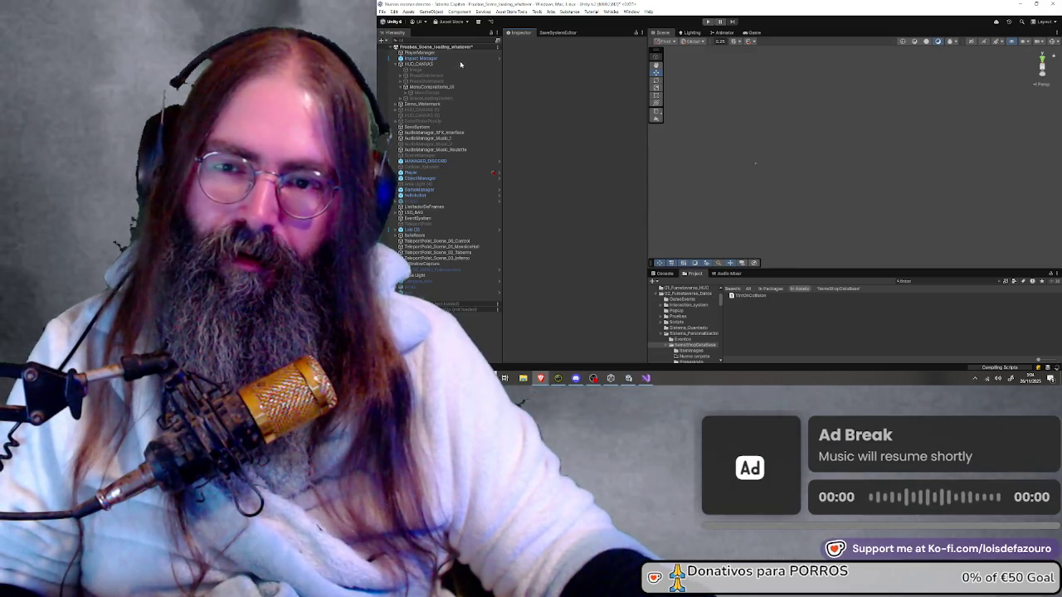
left_click(708, 21)
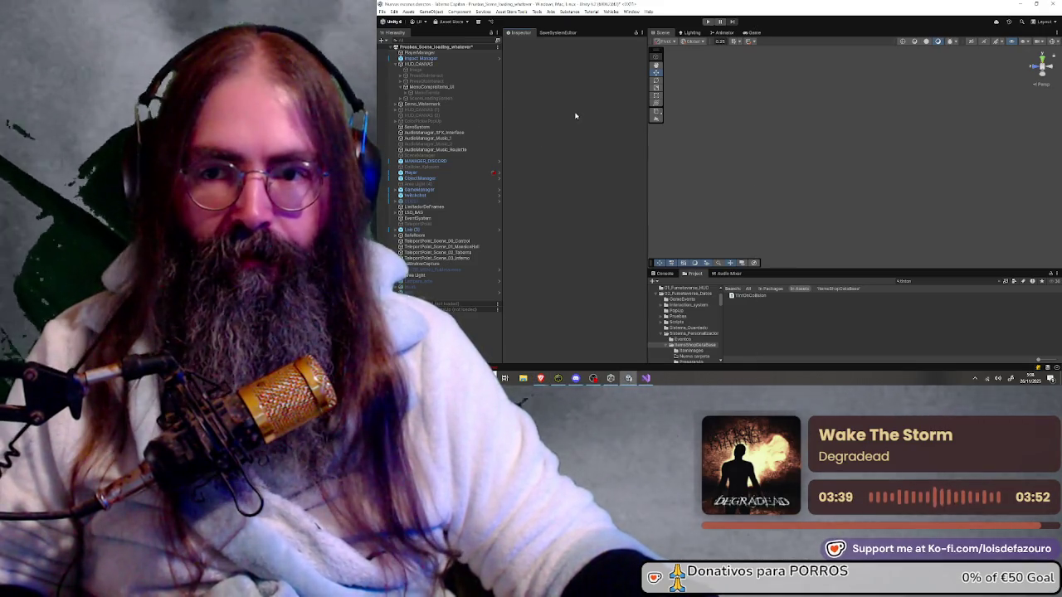
Step: Open TintOnCollision.cs, undo the duplicated DisableRagdollImmediately method, and save the script
double_click(751, 296)
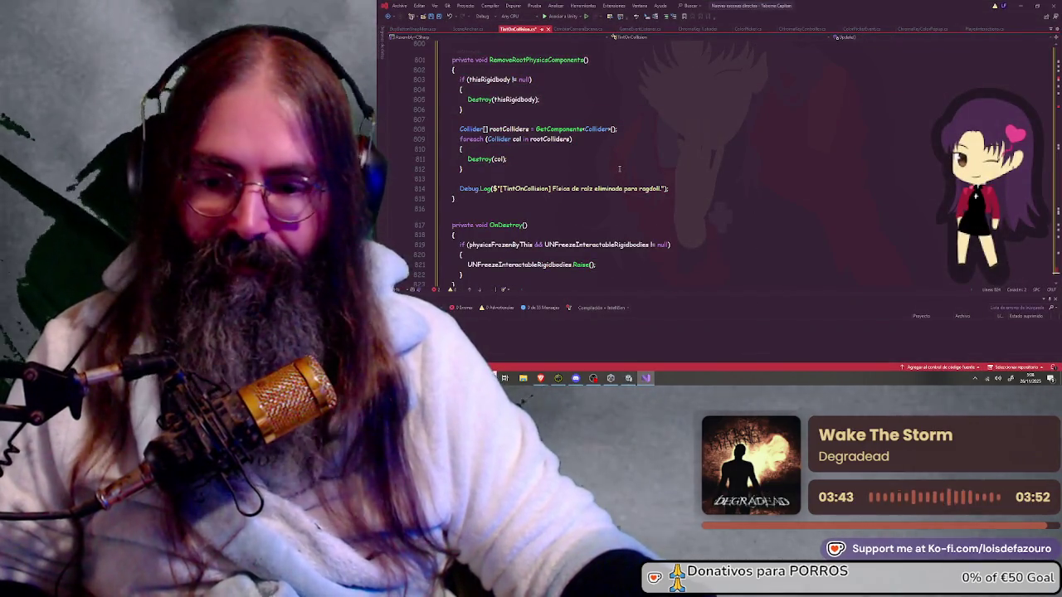
double_click(482, 329)
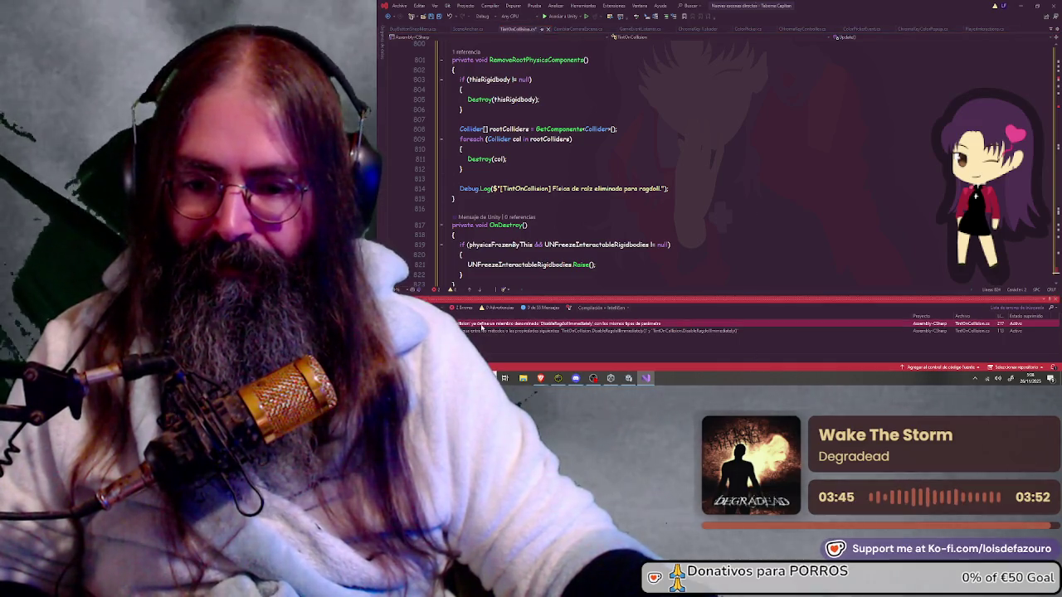
scroll(472, 176, "down", 1)
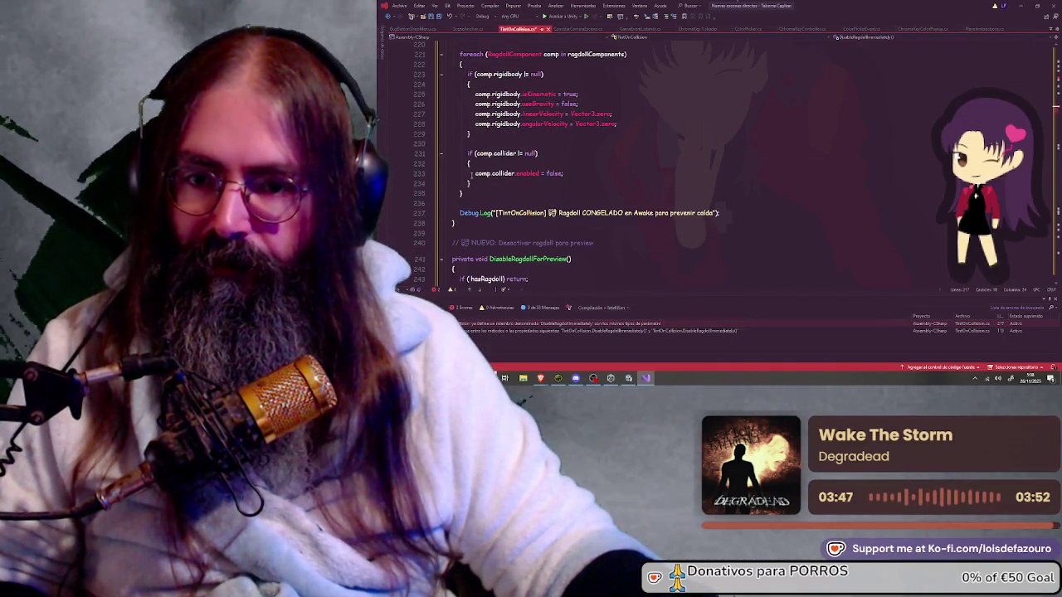
scroll(471, 176, "down", 1)
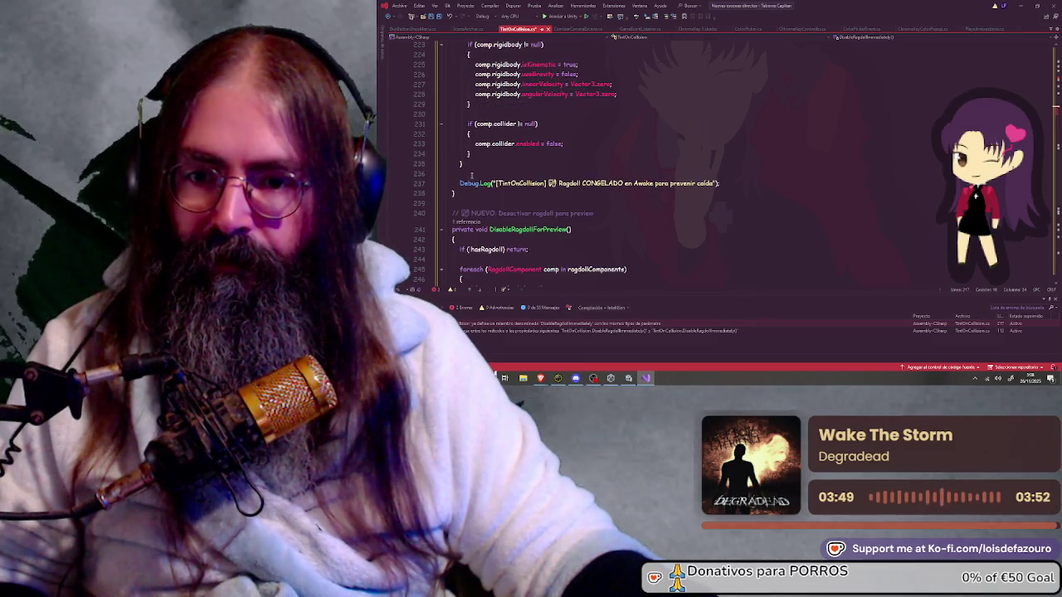
scroll(472, 175, "up", 3)
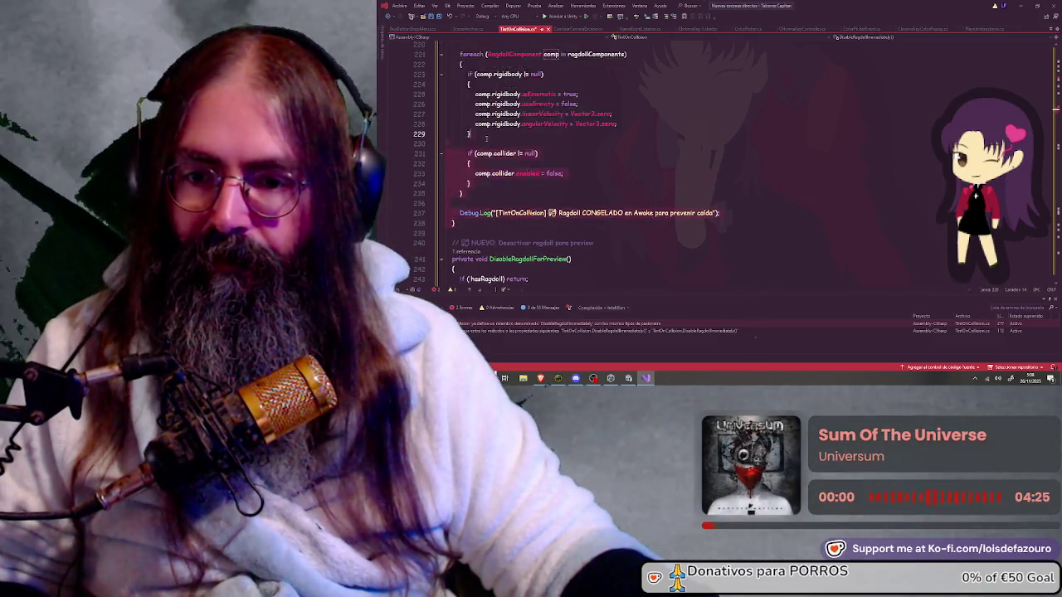
left_click(475, 133)
key("ctrl+z")
key("ctrl+z")
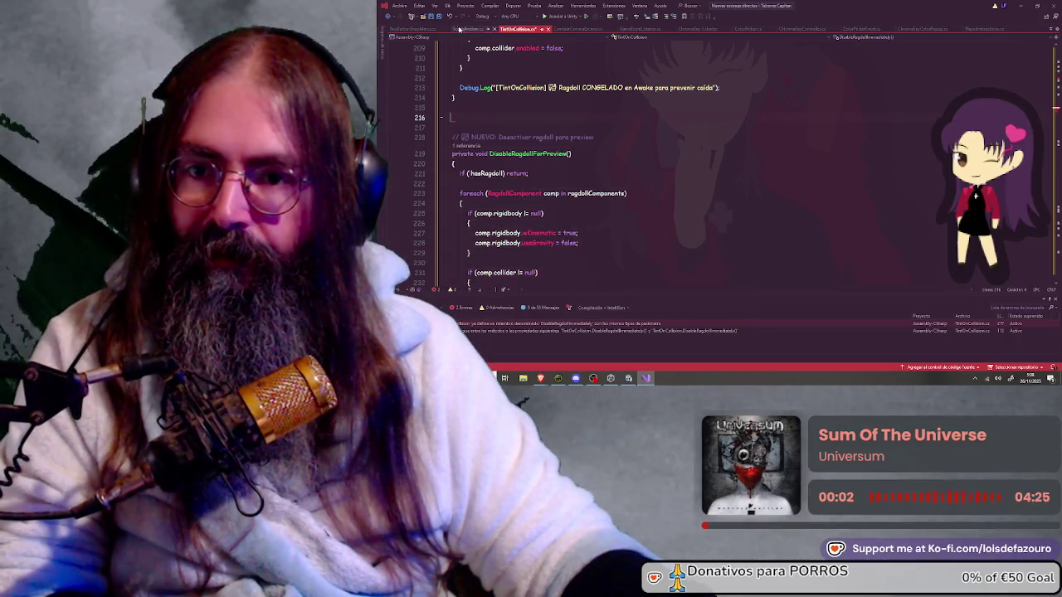
left_click(430, 16)
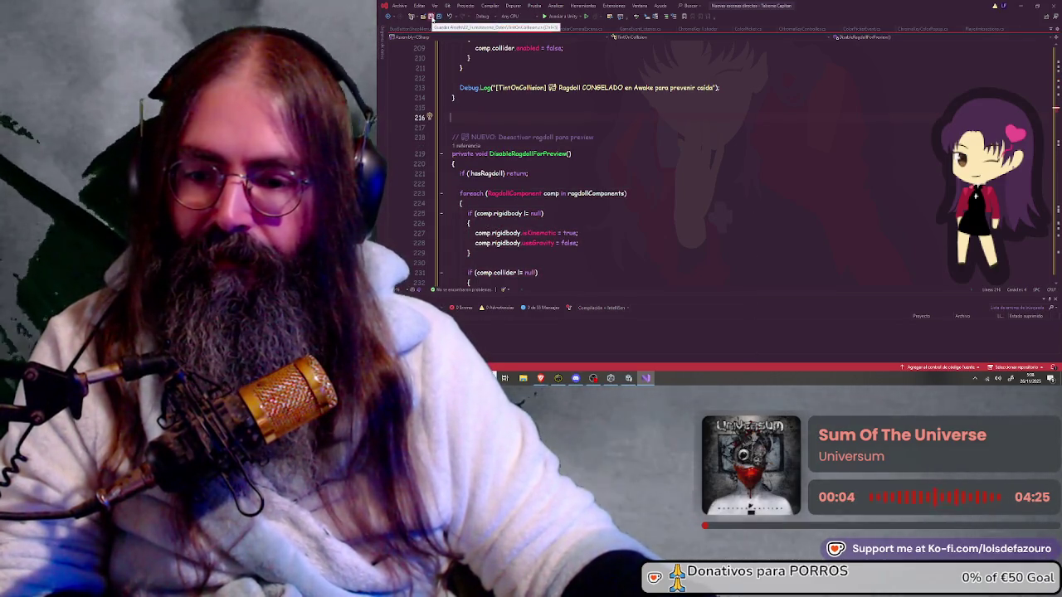
Step: Paste the DisableRagdollForPreview block back after line 216 and minimize Visual Studio
scroll(636, 172, "down", 5)
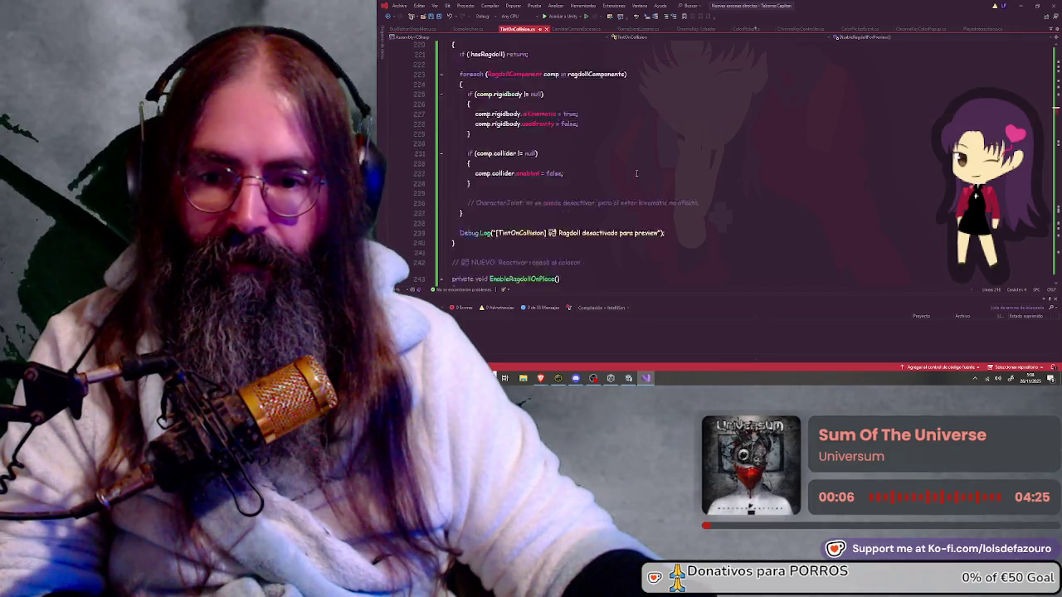
scroll(636, 171, "up", 3)
scroll(637, 171, "up", 9)
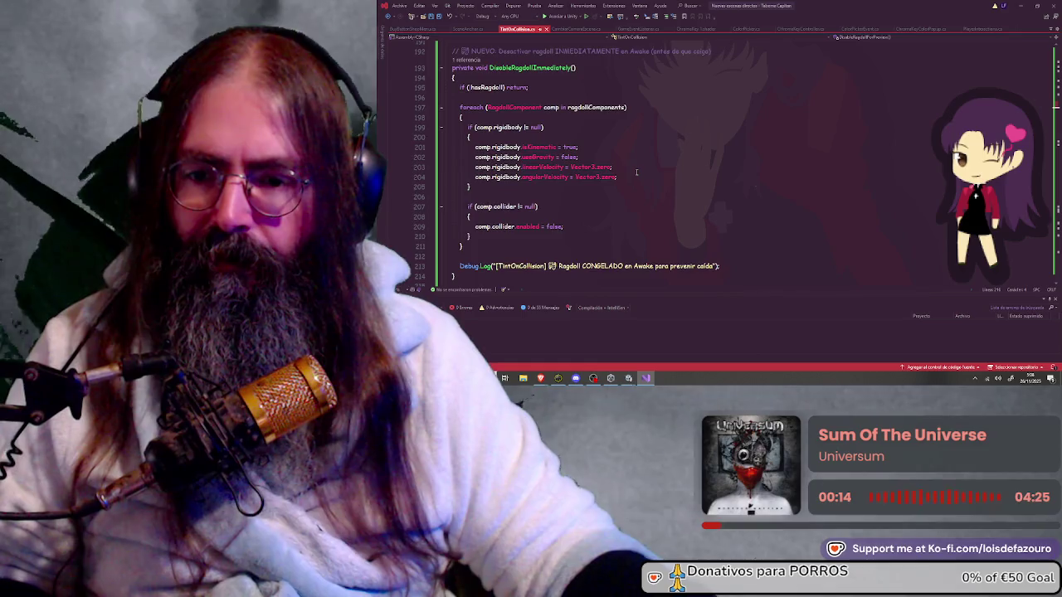
scroll(637, 172, "down", 4)
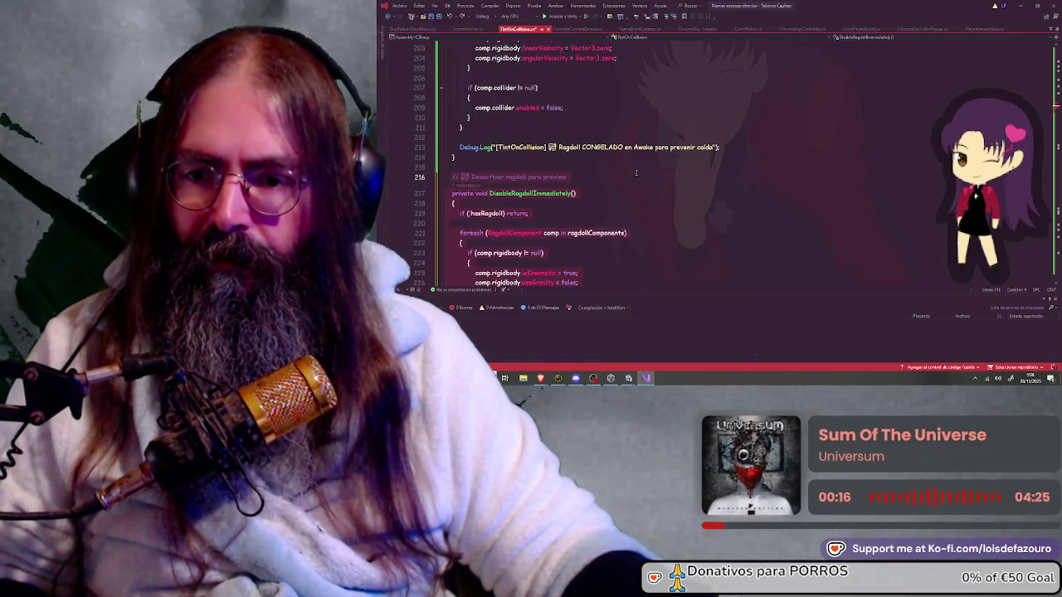
scroll(636, 173, "down", 2)
scroll(609, 174, "up", 5)
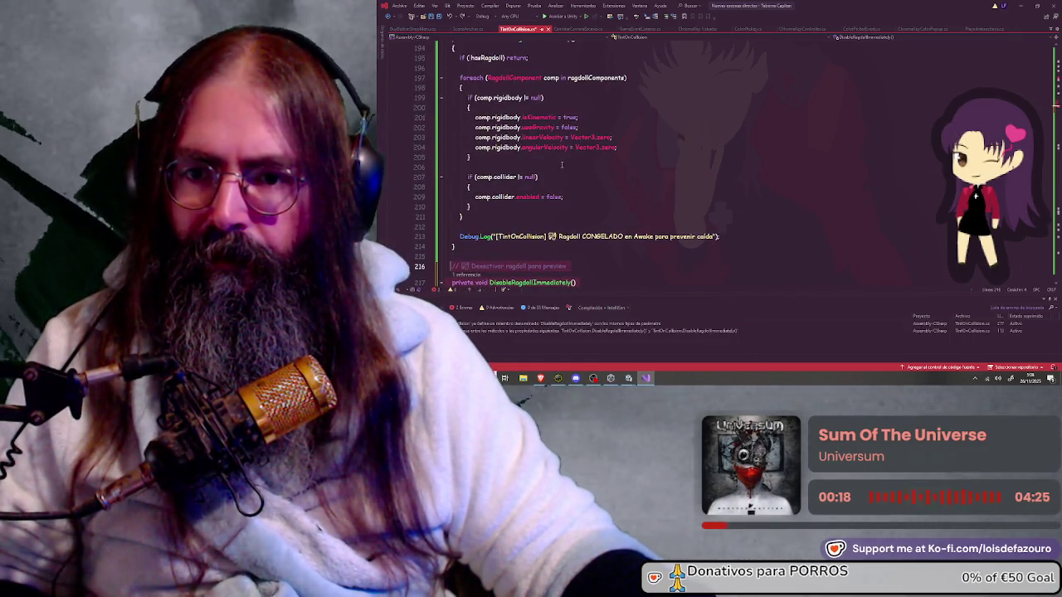
scroll(565, 165, "down", 4)
scroll(515, 191, "up", 3)
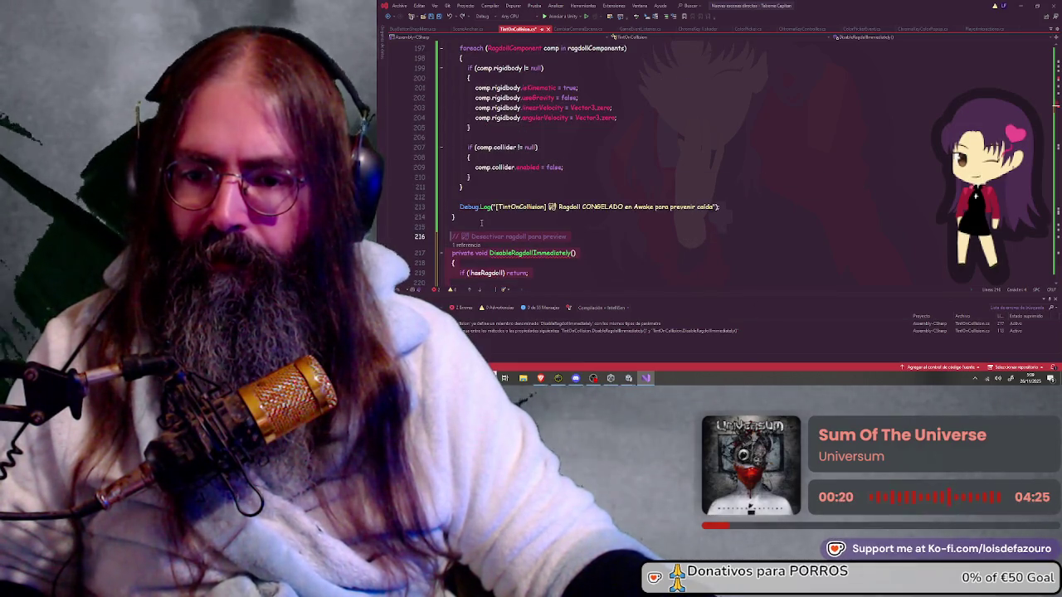
scroll(481, 222, "down", 5)
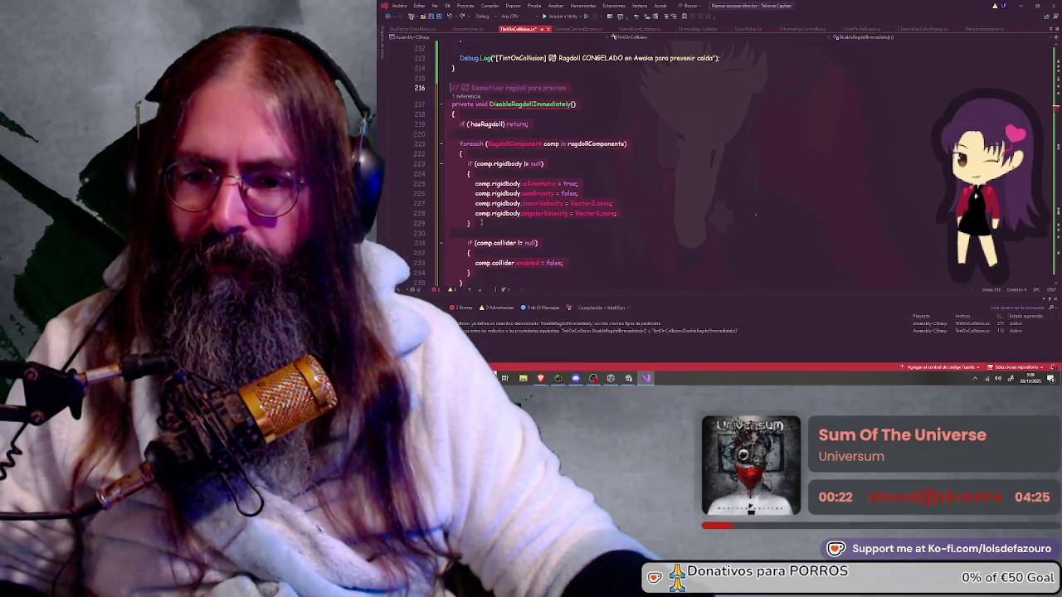
scroll(481, 221, "down", 3)
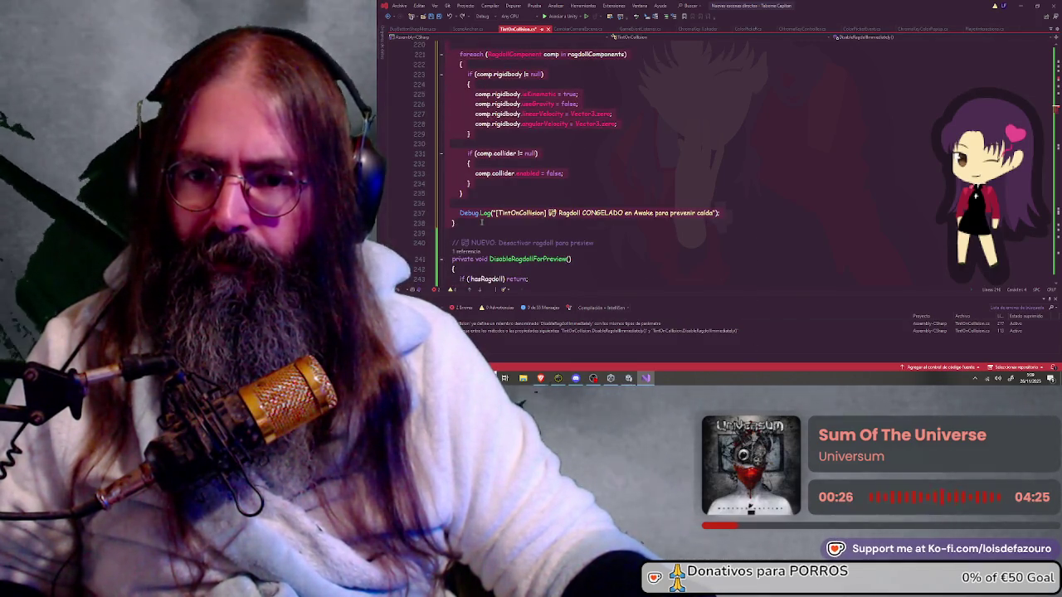
scroll(481, 221, "up", 9)
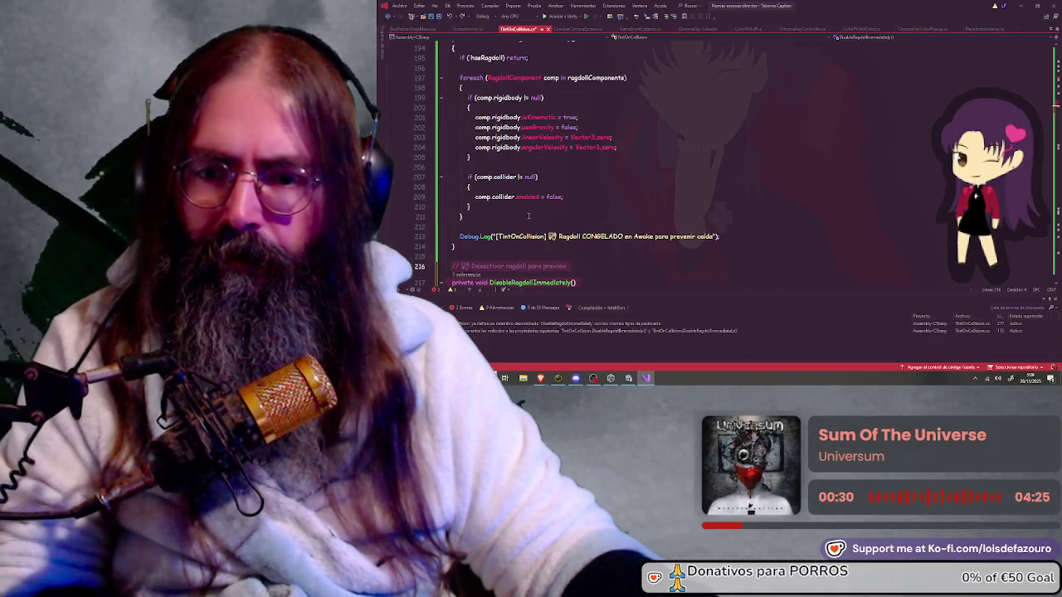
key("ctrl+v")
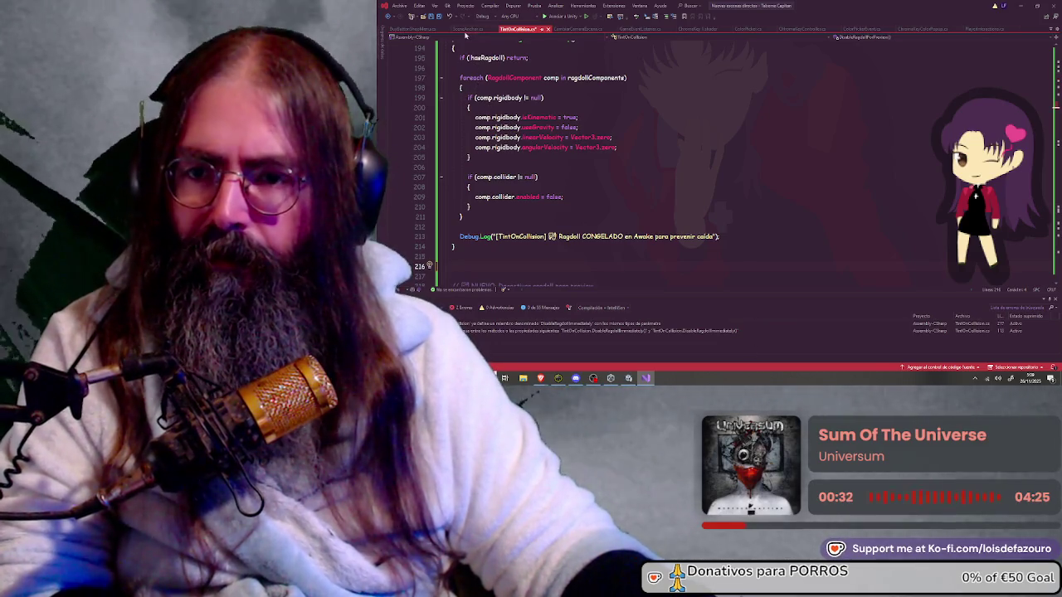
left_click(1020, 5)
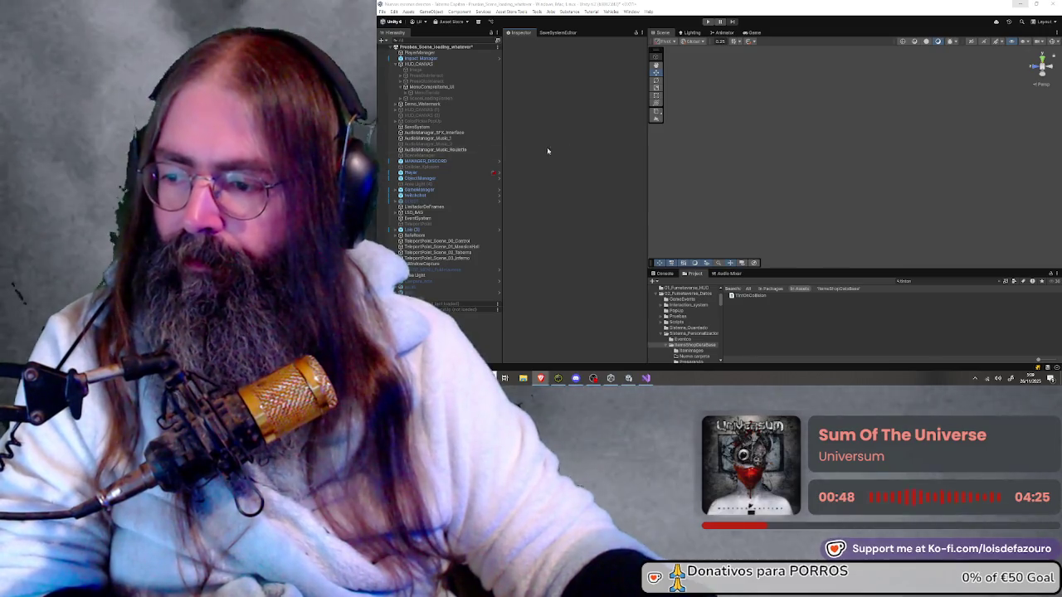
Step: Enter play mode and choose Scene Selection from the DreamVision Studio main menu
left_click(707, 22)
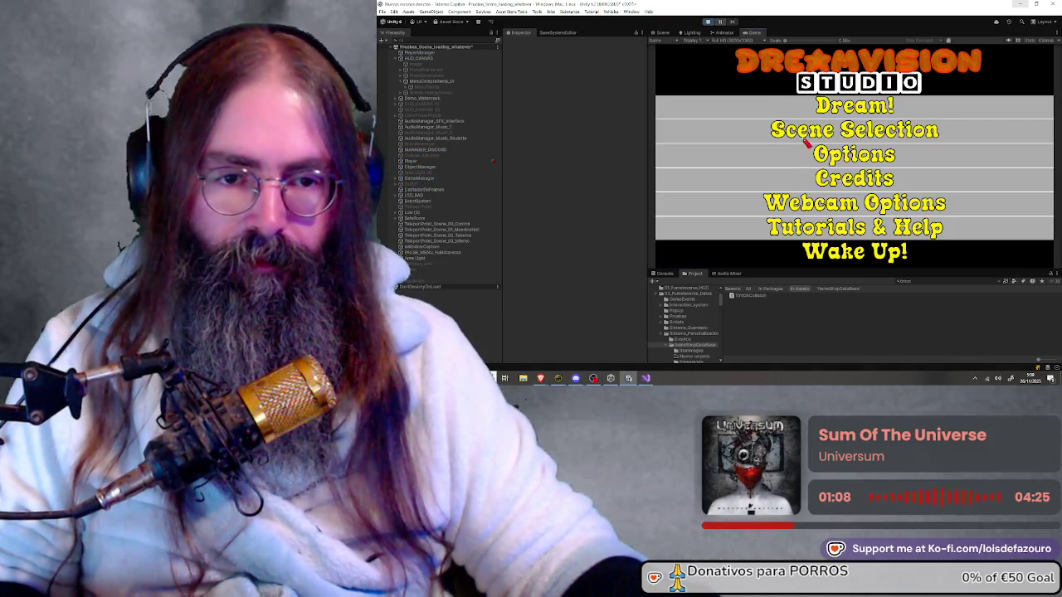
left_click(804, 139)
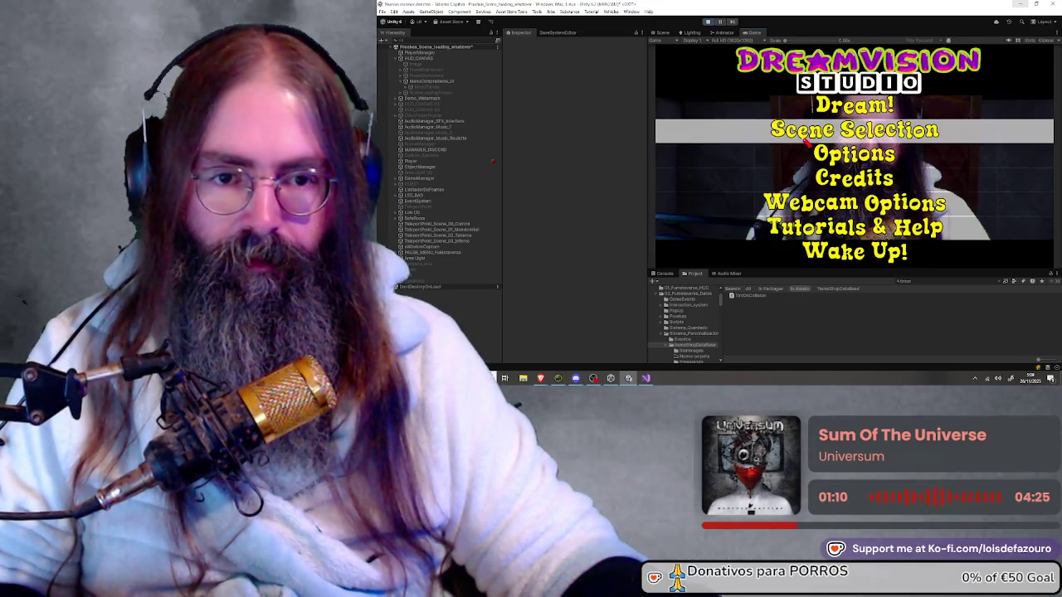
Step: Load Demo Dream, cancel the red vase preview, view the shop panel, then exit play mode
left_click(805, 141)
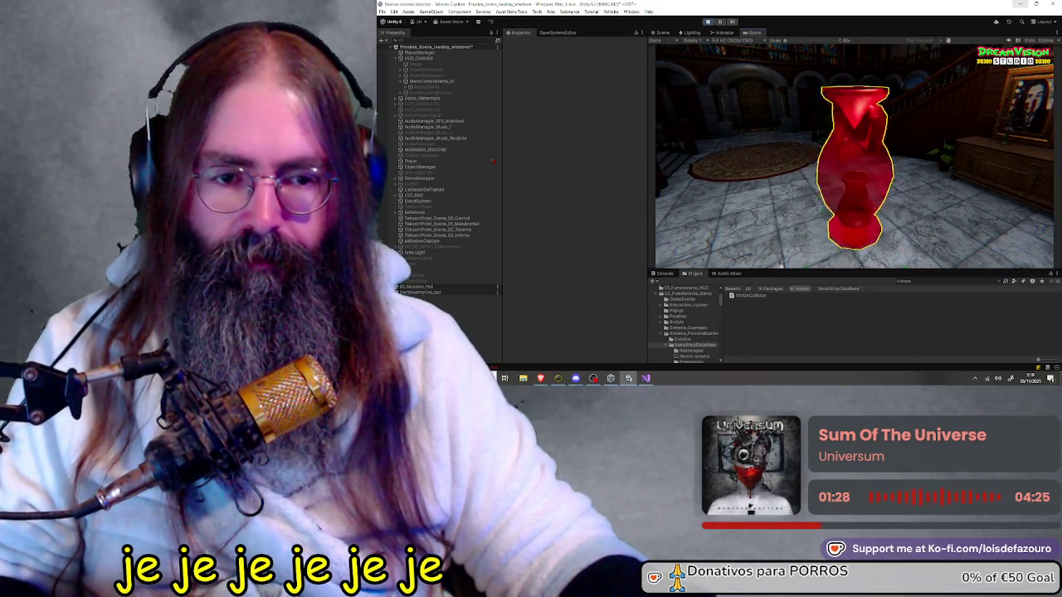
right_click(844, 163)
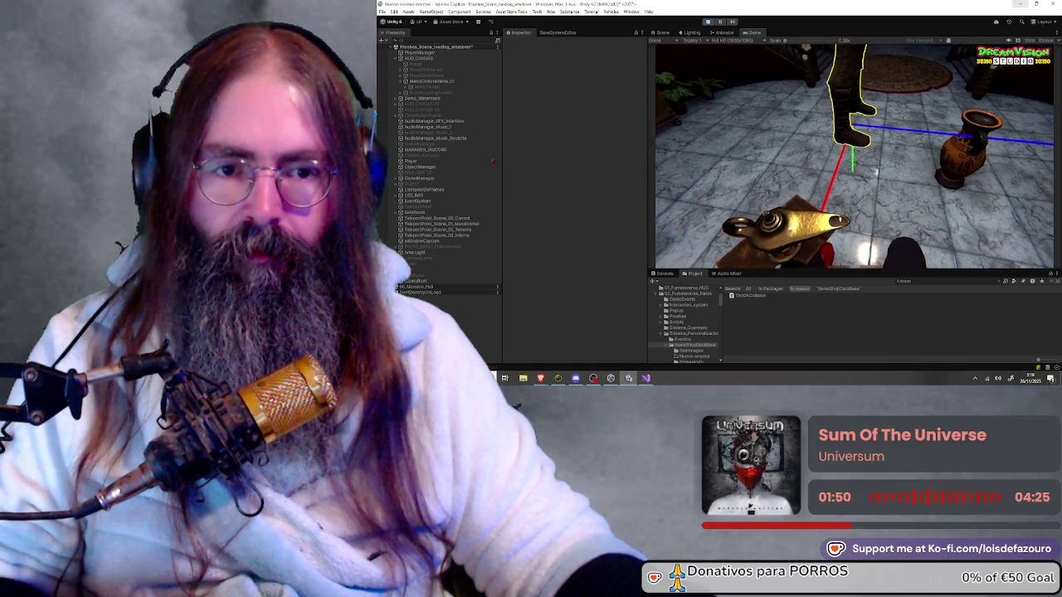
key("e")
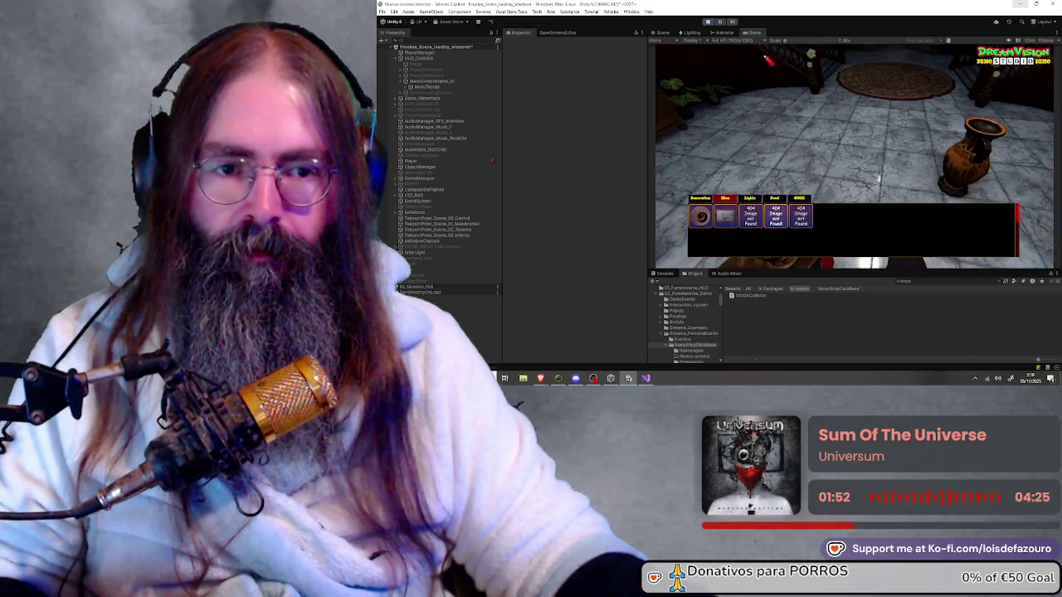
key("ctrl+p")
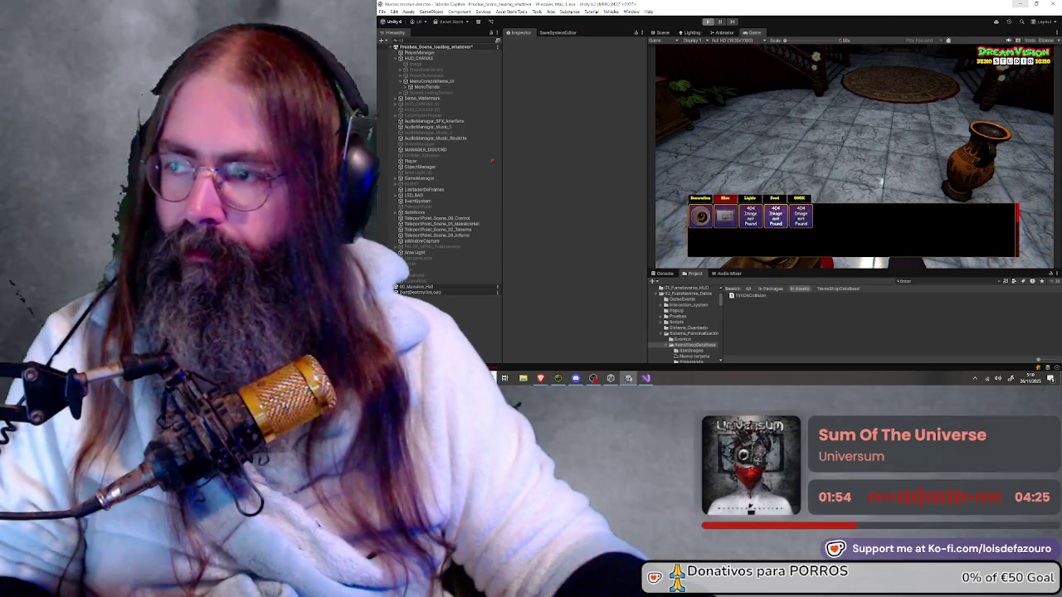
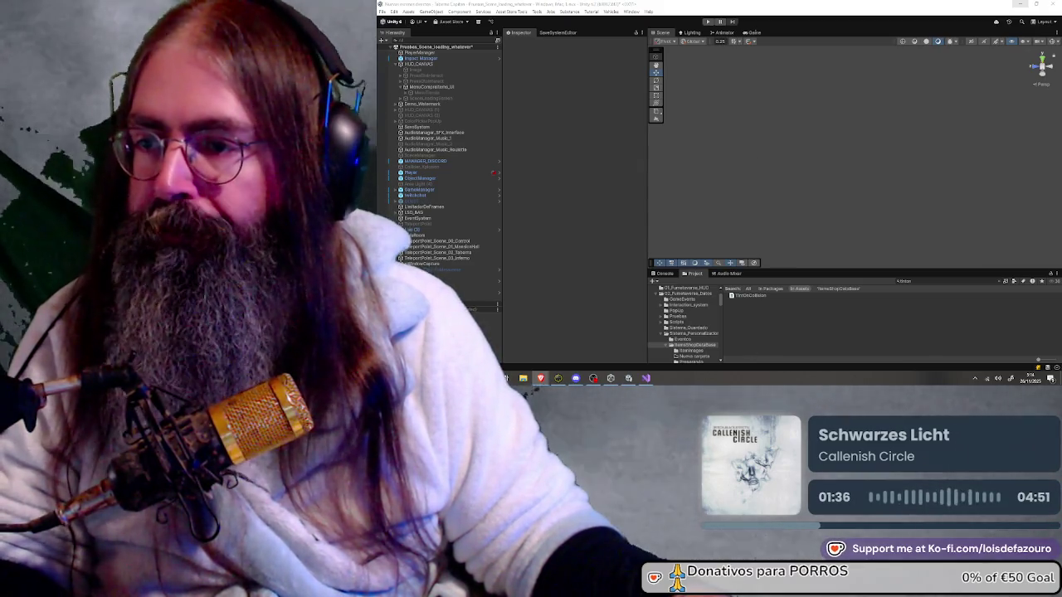
Step: Open the TintOnCollision script in Visual Studio from the Project panel
double_click(747, 295)
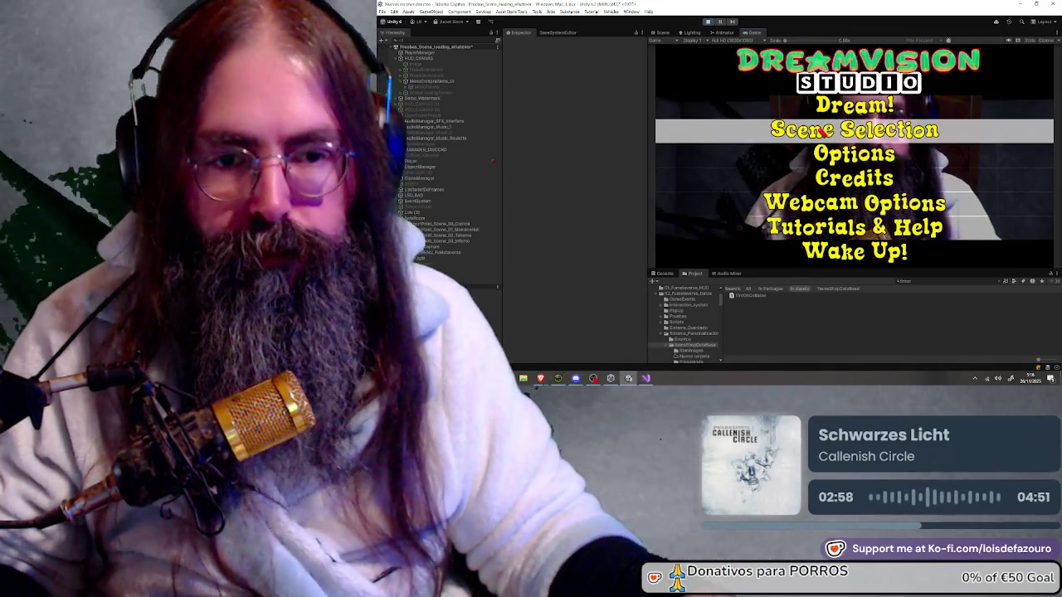
Step: Load the Demo Dream, place the catalog skeleton in the hall, and bring up the scene selector
key("Return")
key("Return")
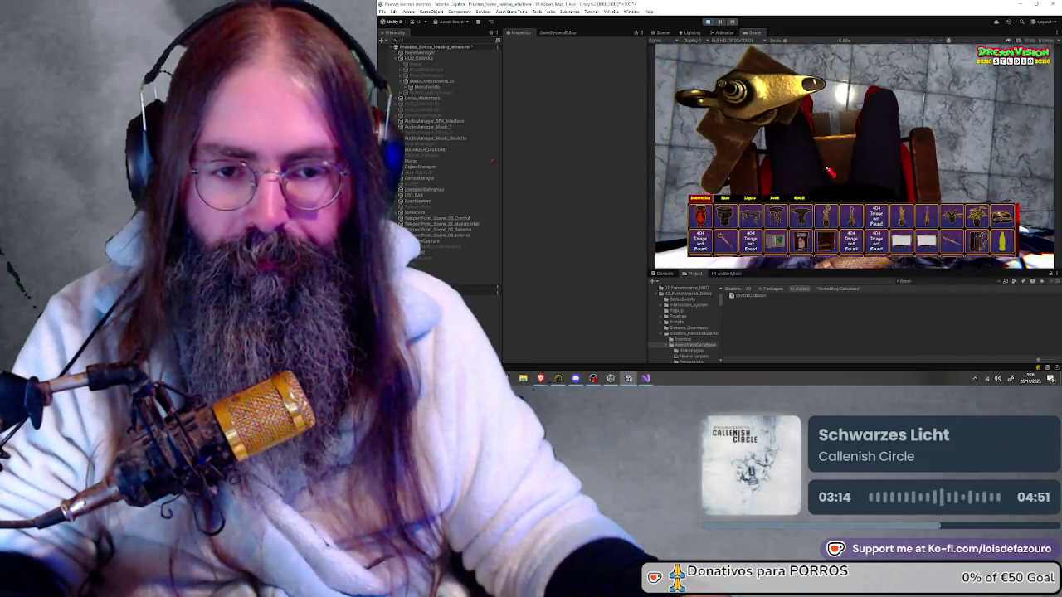
left_click(751, 222)
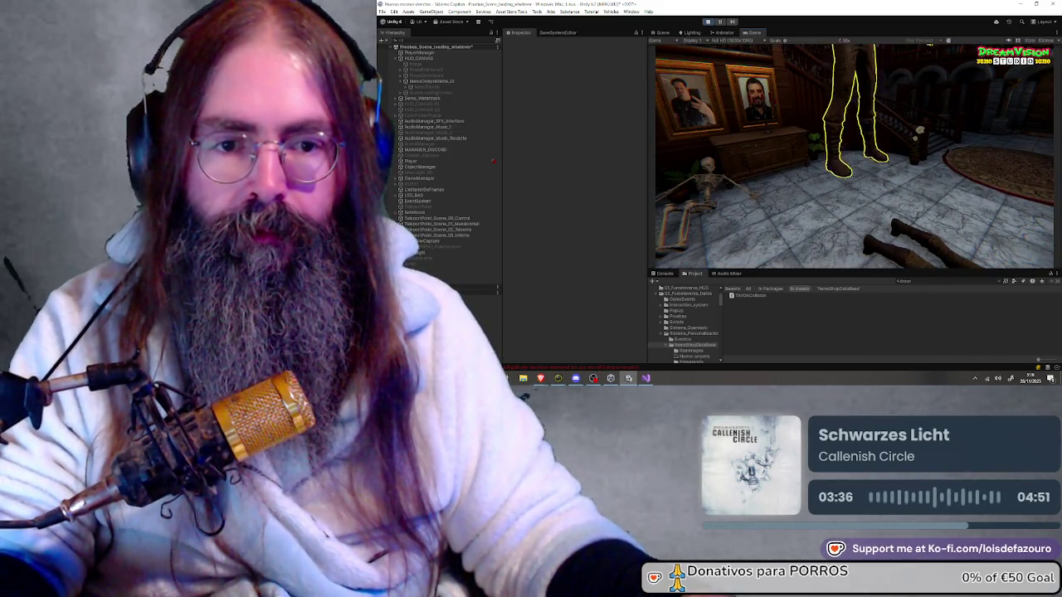
left_click(860, 160)
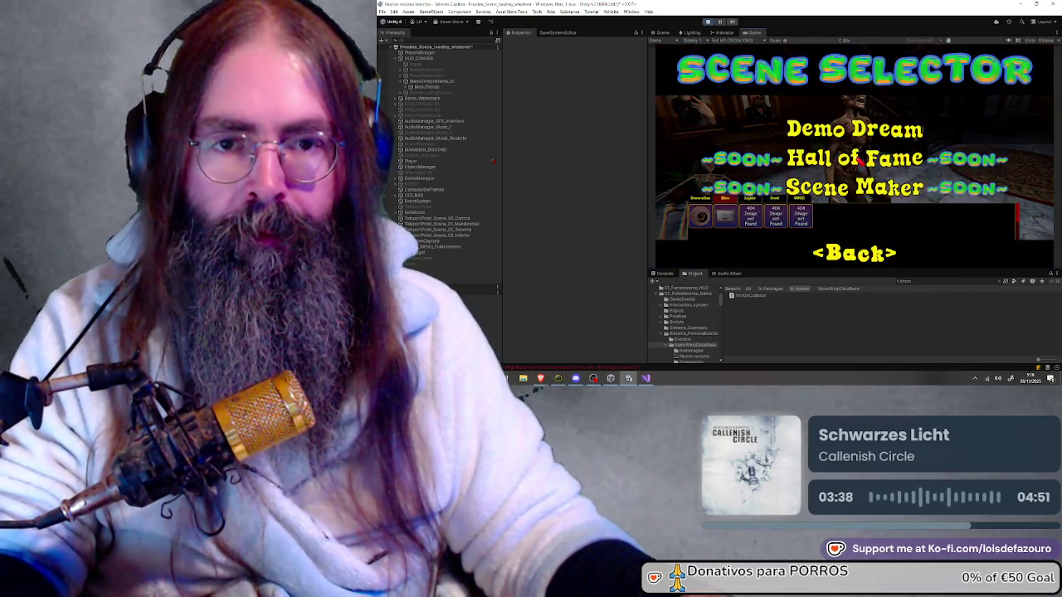
Step: Close the scene selector, exit Play mode, and bring the TintOnCollision.cs editor forward
key("Escape")
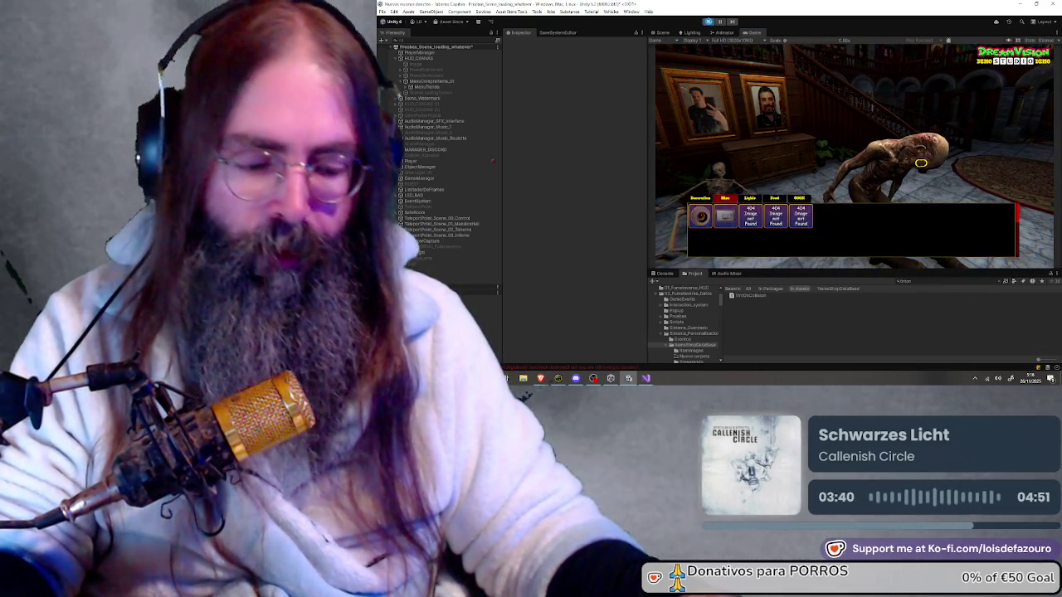
left_click(709, 22)
left_click(708, 22)
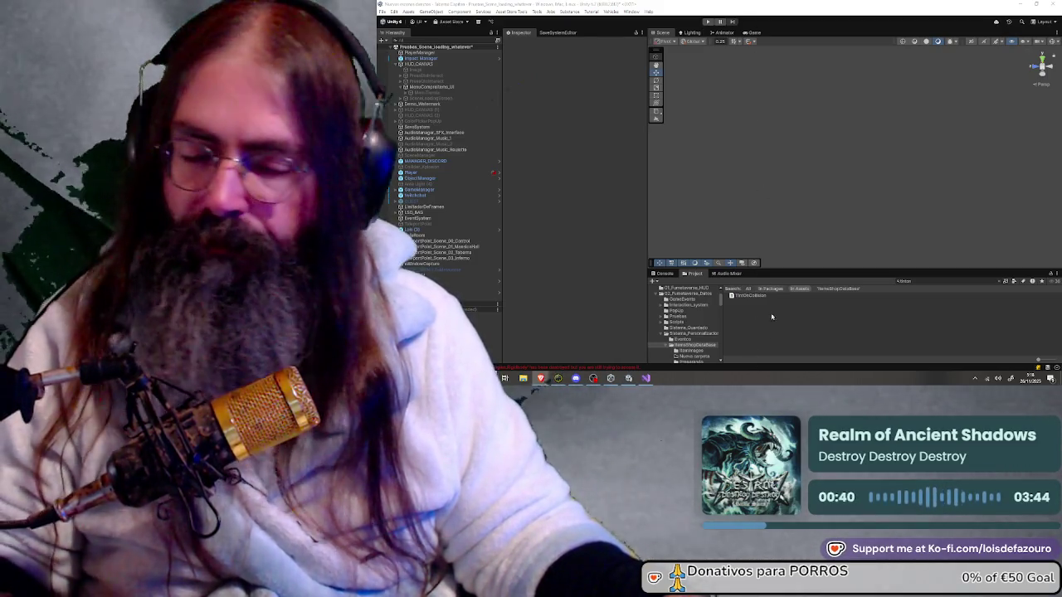
left_click(647, 377)
Step: Save TintOnCollision.cs in Visual Studio, return to Unity, and start Play mode
scroll(771, 185, "down", 3)
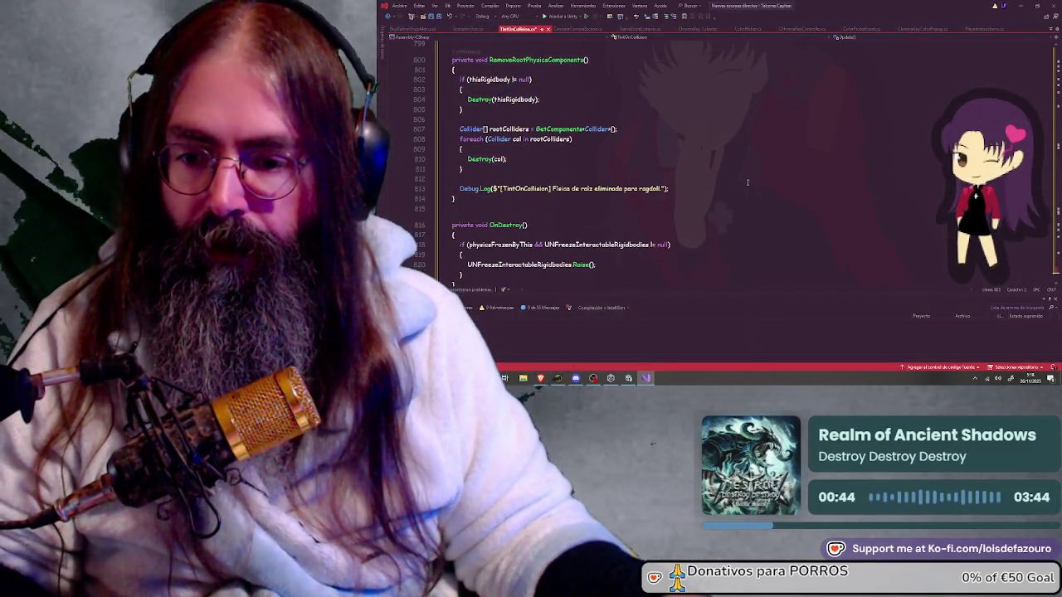
key("ctrl+s")
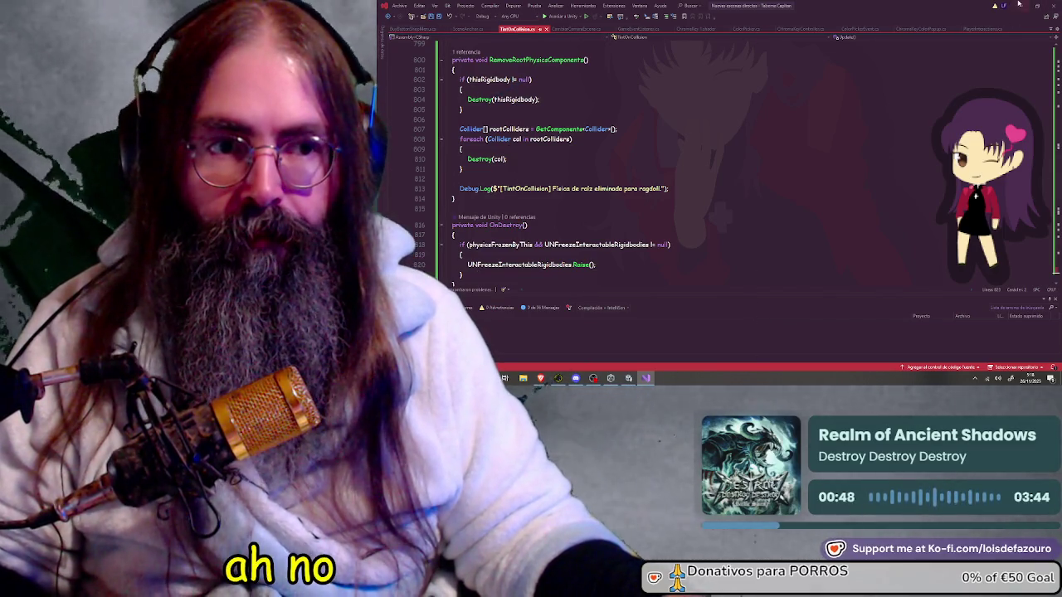
left_click(1021, 6)
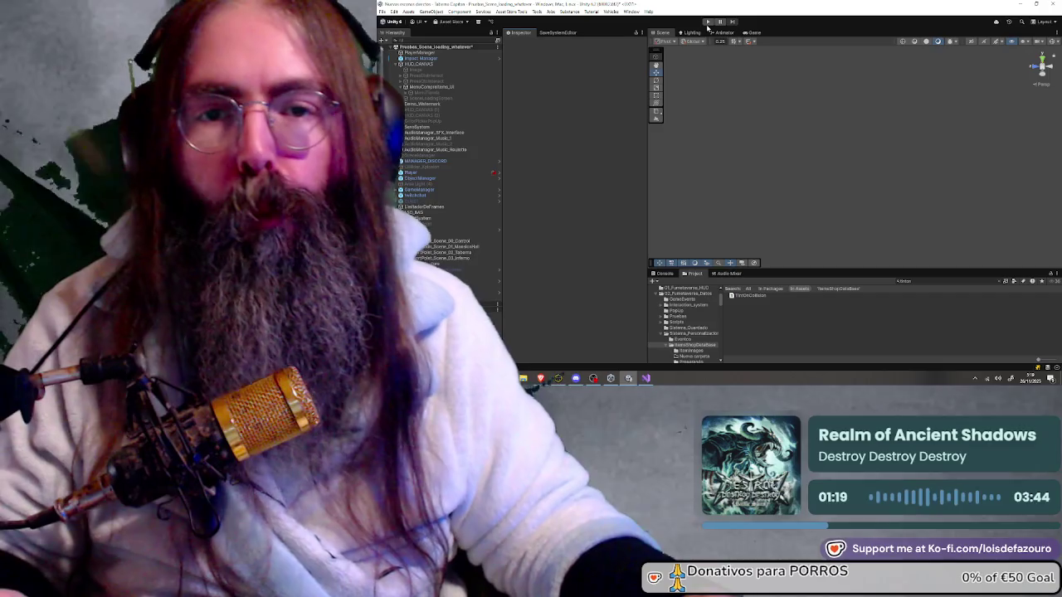
left_click(707, 23)
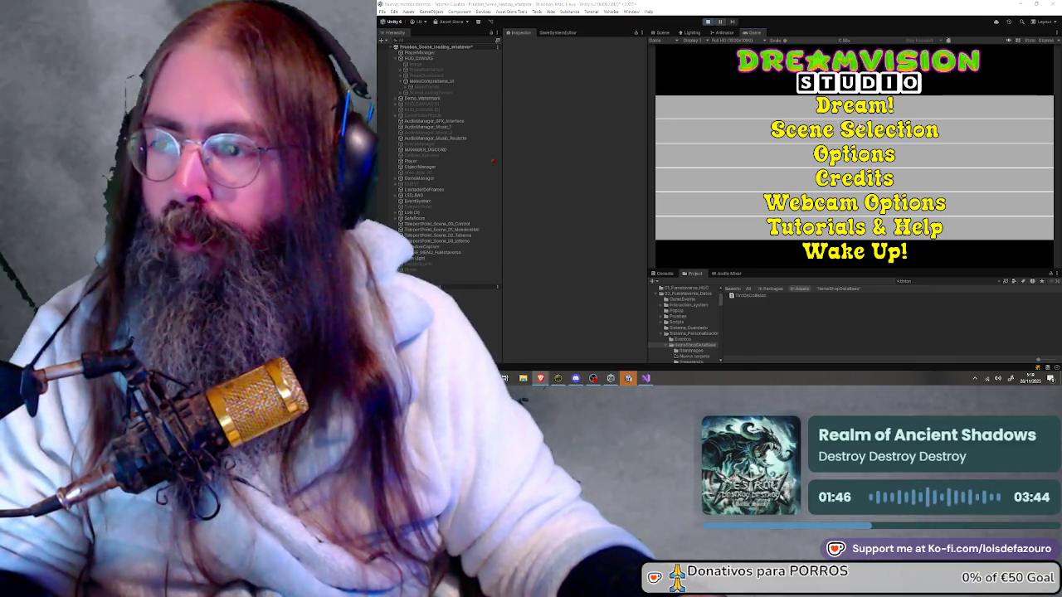
Step: Open the Scene Selection screen from the game's main menu
left_click(826, 133)
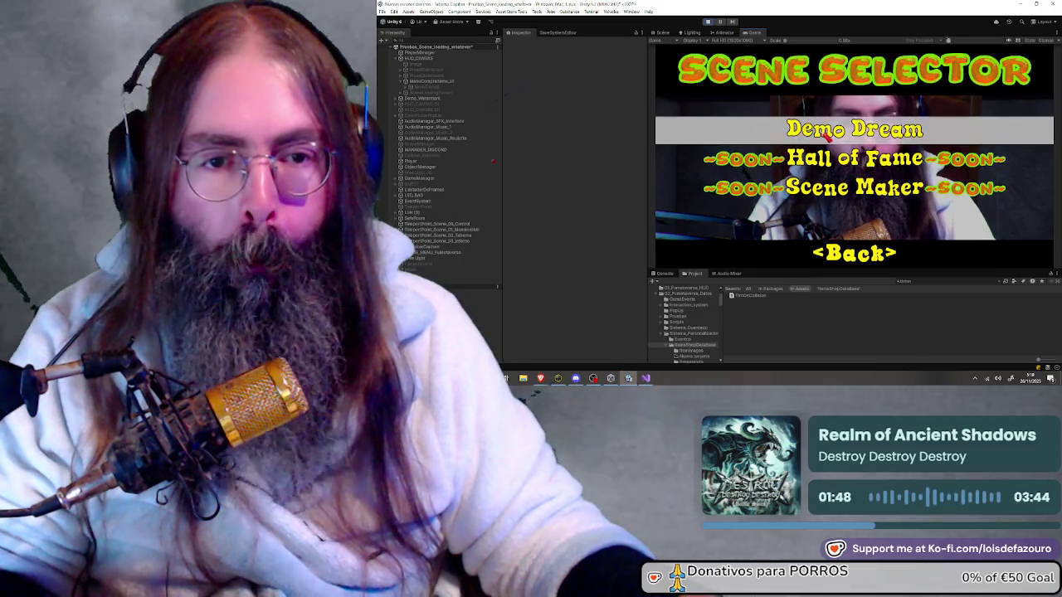
Step: Load the Demo Dream scene and pick the skeleton from the item catalog
left_click(827, 134)
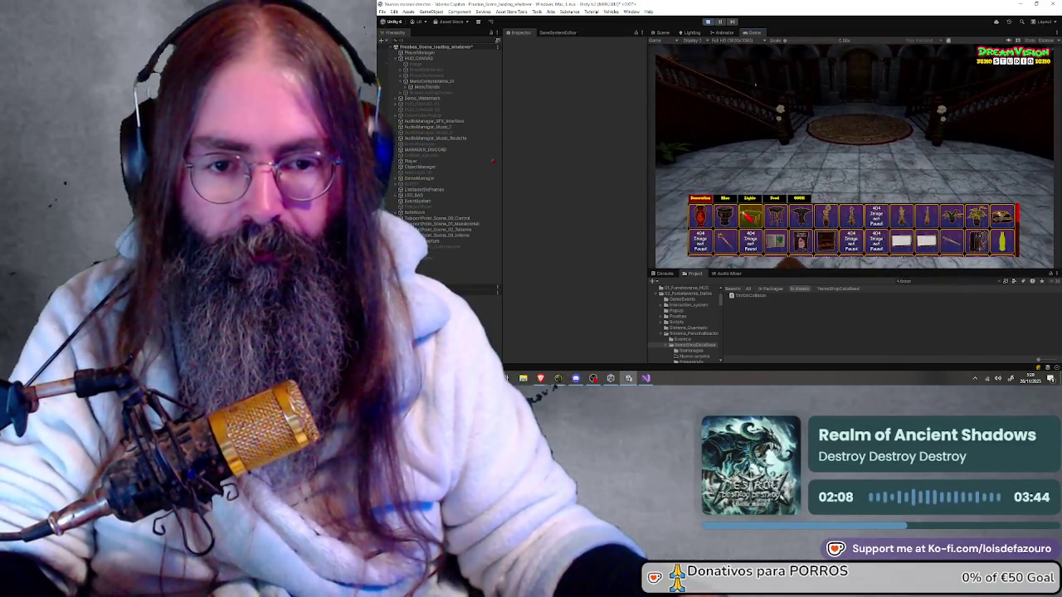
left_click(851, 217)
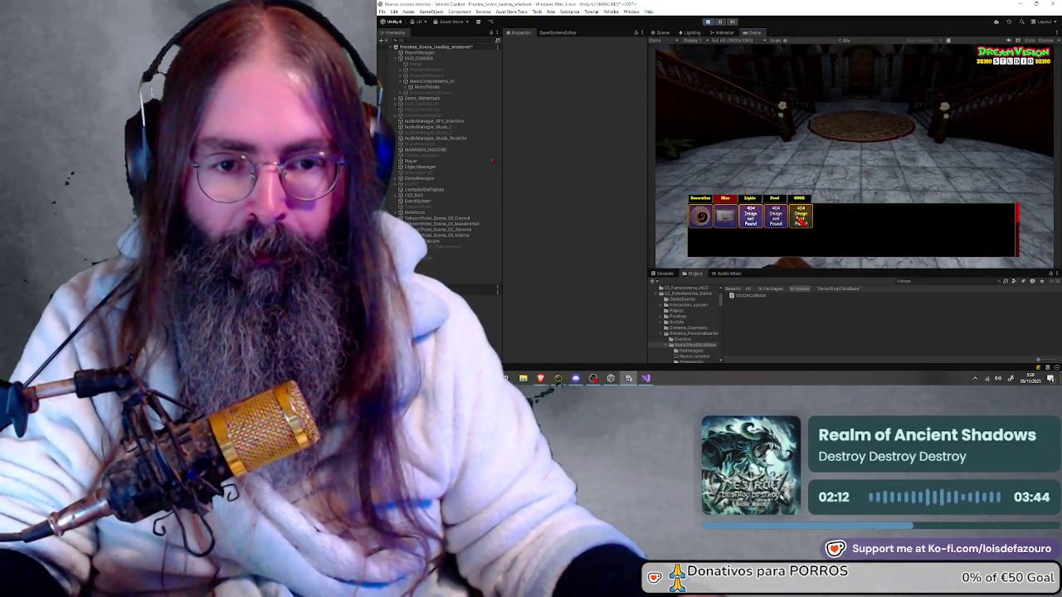
Step: Place the skeleton in the hall to watch it ragdoll, then stop the game with Ctrl+P
left_click(856, 217)
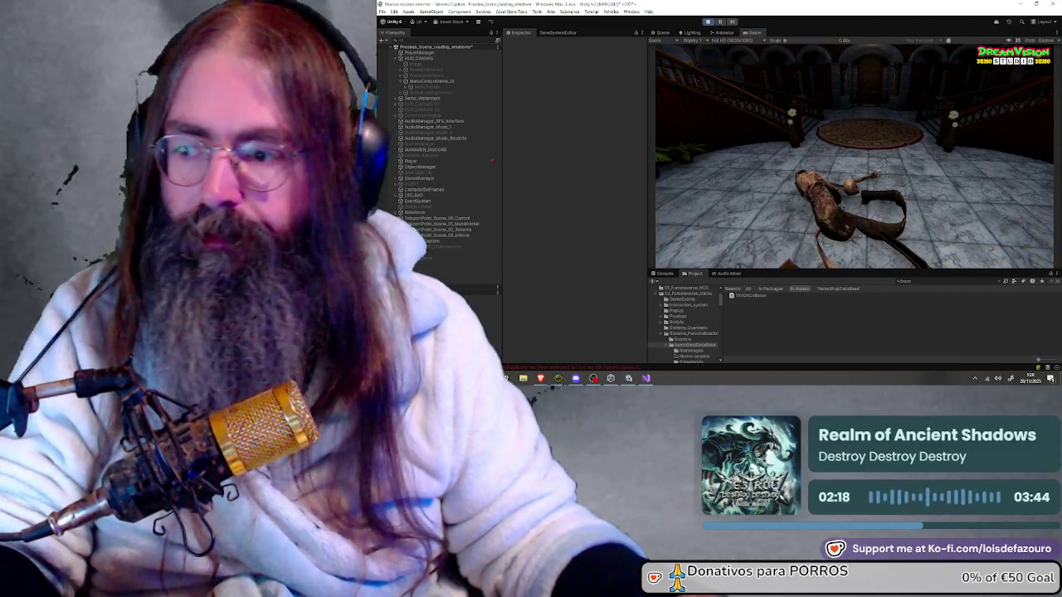
key("super")
key("Escape")
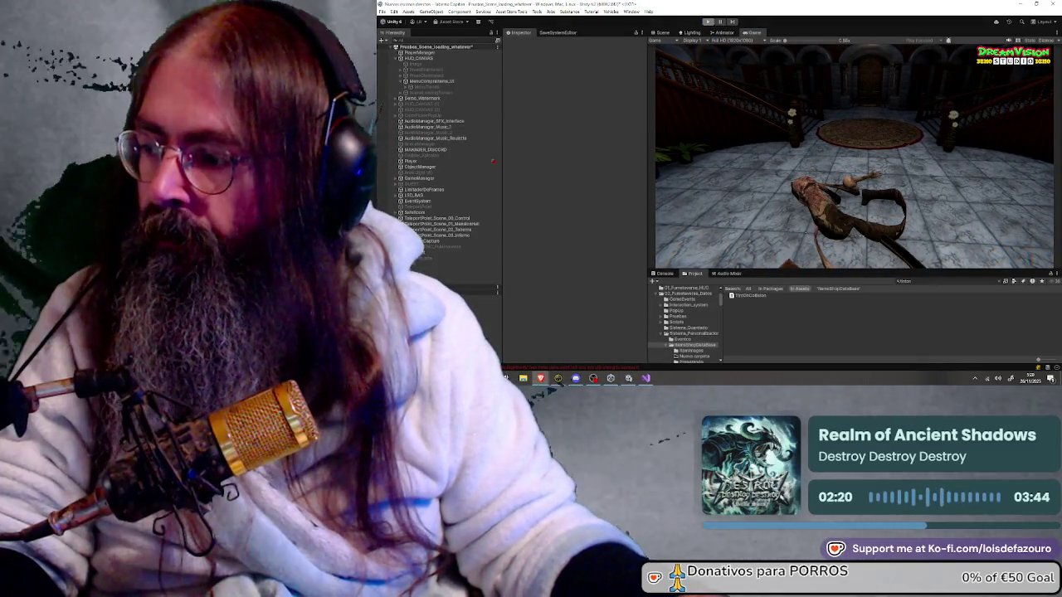
key("ctrl+p")
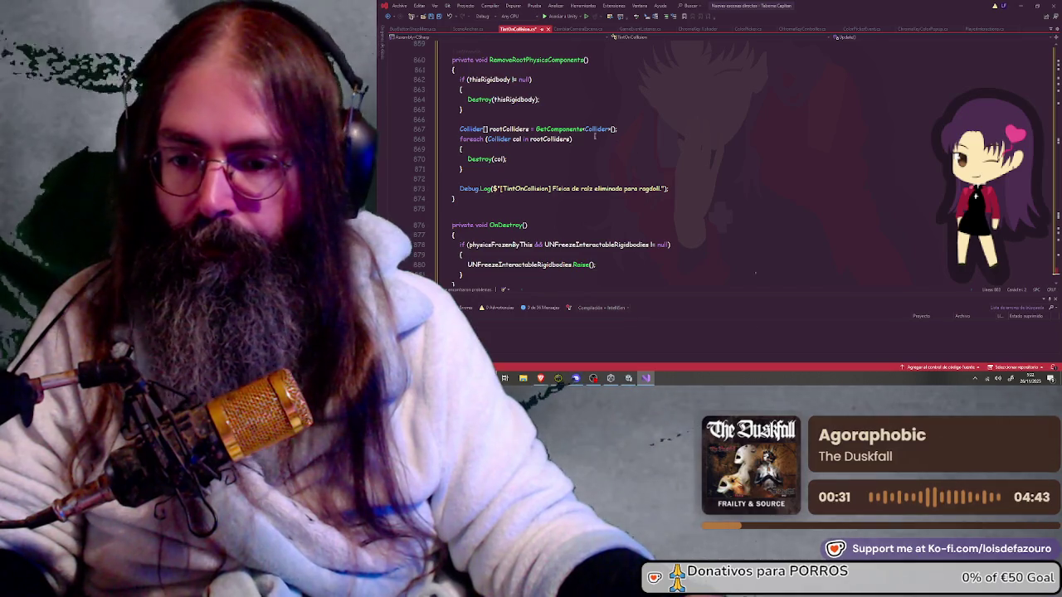
key("alt+Tab")
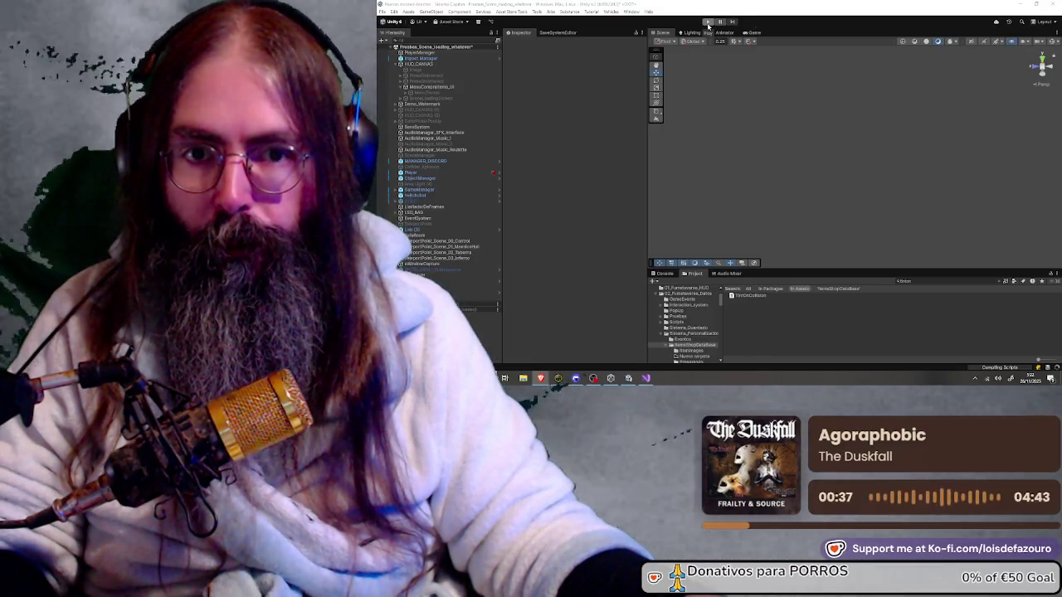
Step: Start Play mode and load Demo Dream through the game's Scene Selection menu
left_click(708, 23)
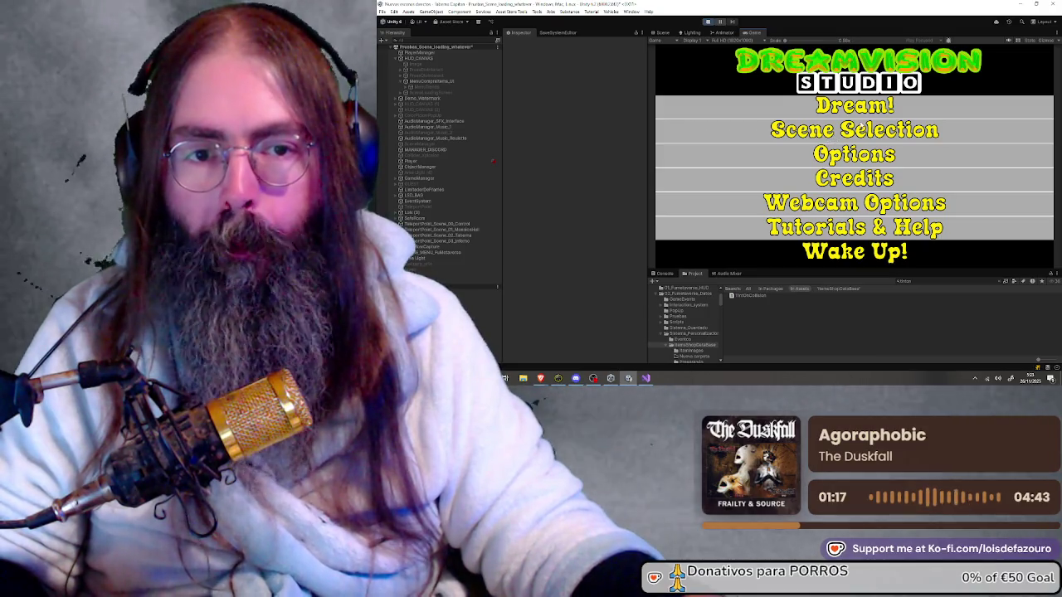
left_click(891, 130)
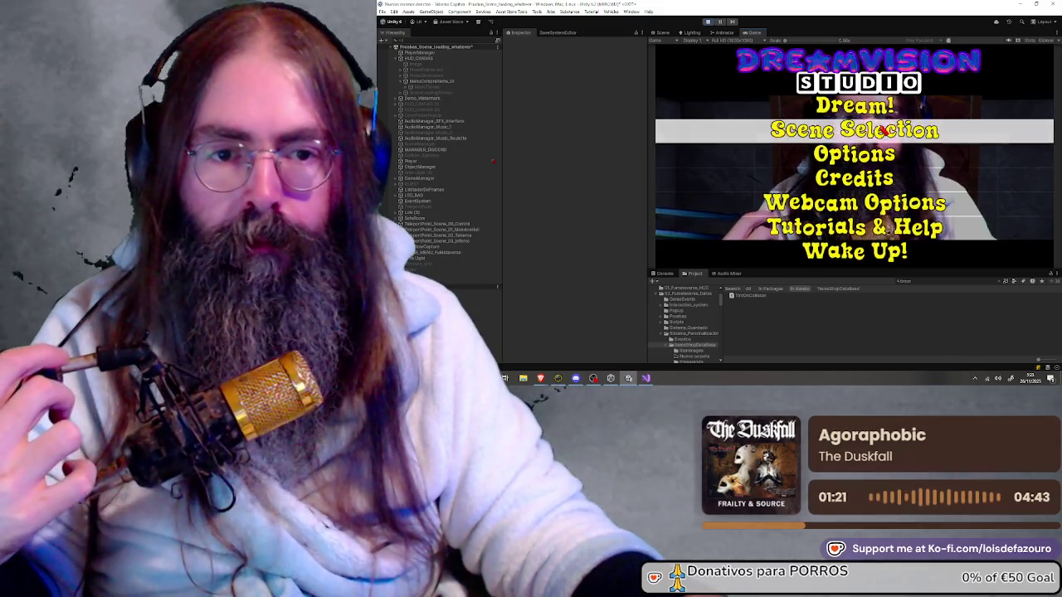
left_click(877, 130)
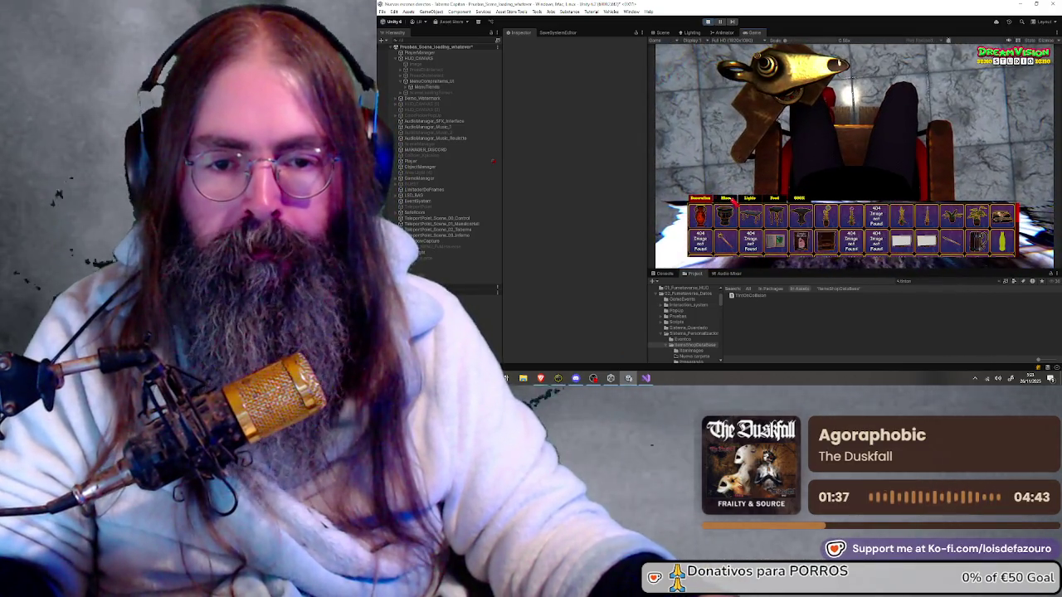
Step: Filter the shop to Misc items, preview the skeleton, reopen the shop, then stop the game
left_click(729, 200)
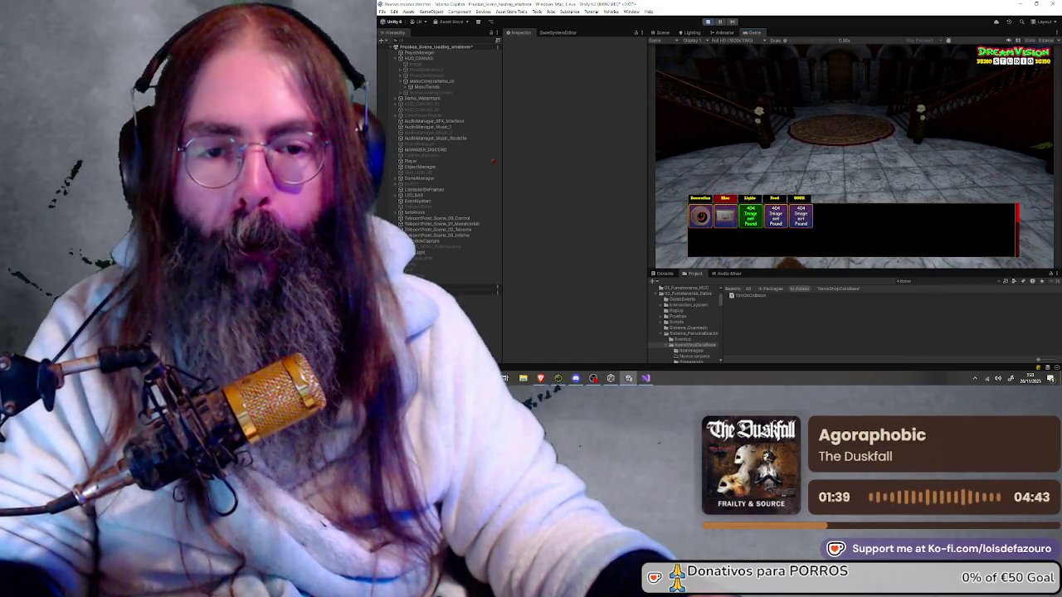
key("Escape")
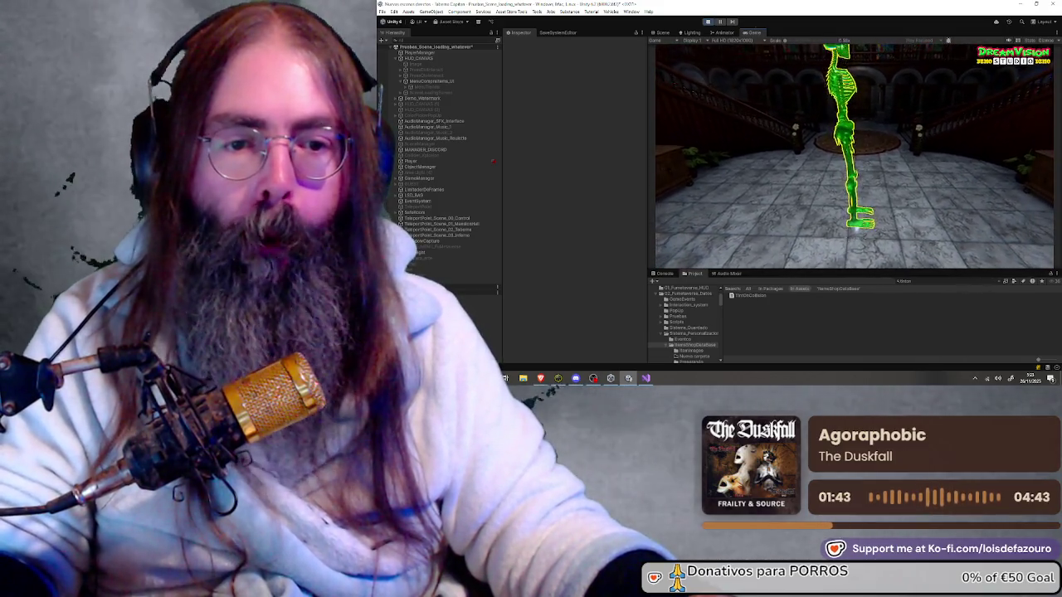
key("e")
key("e")
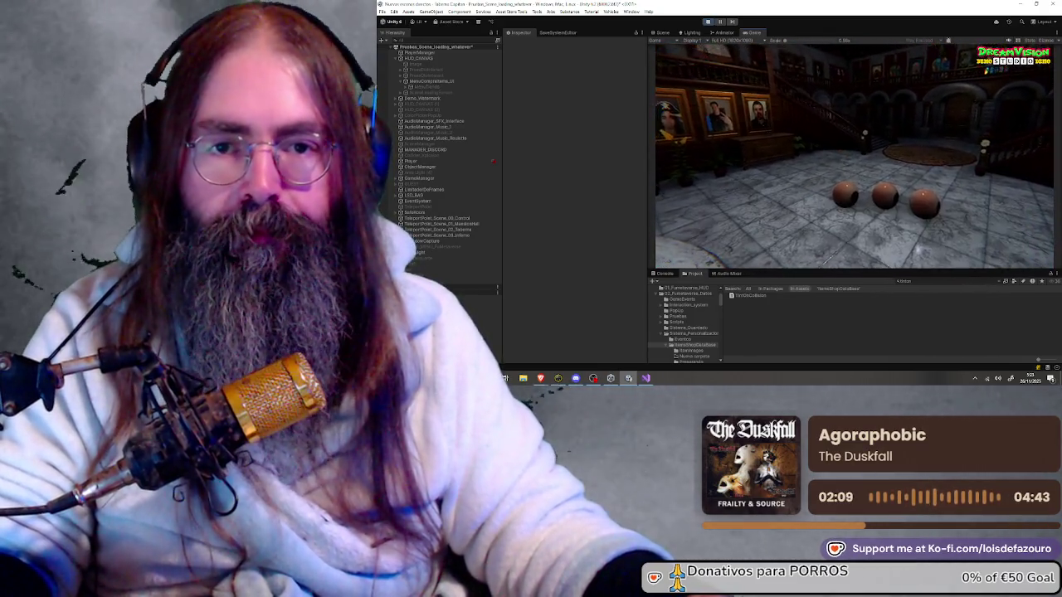
key("ctrl+p")
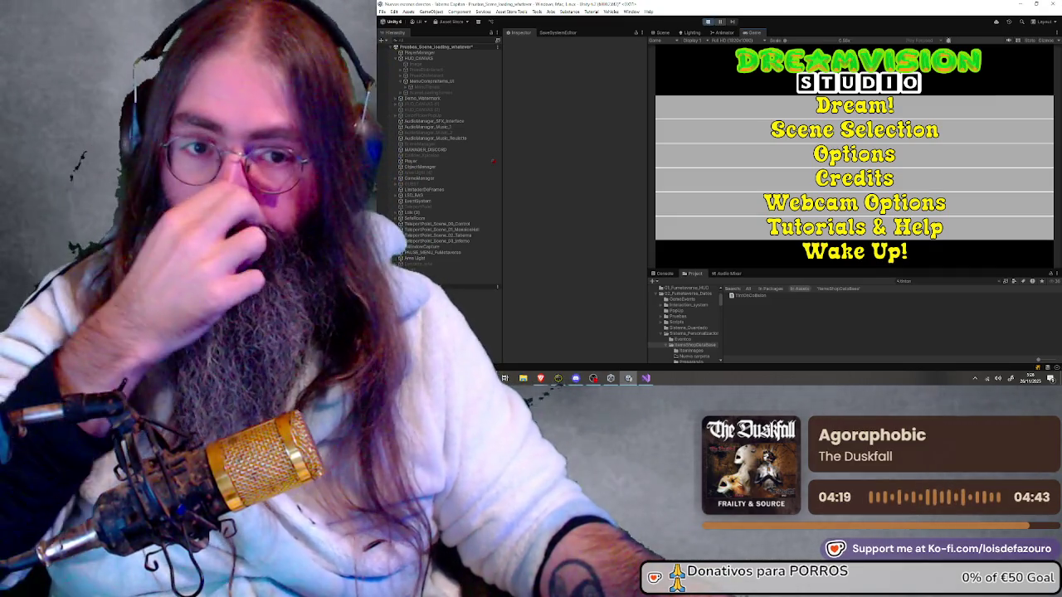
Step: Load Demo Dream and switch the shop between Misc and Decoration items
left_click(878, 139)
left_click(878, 138)
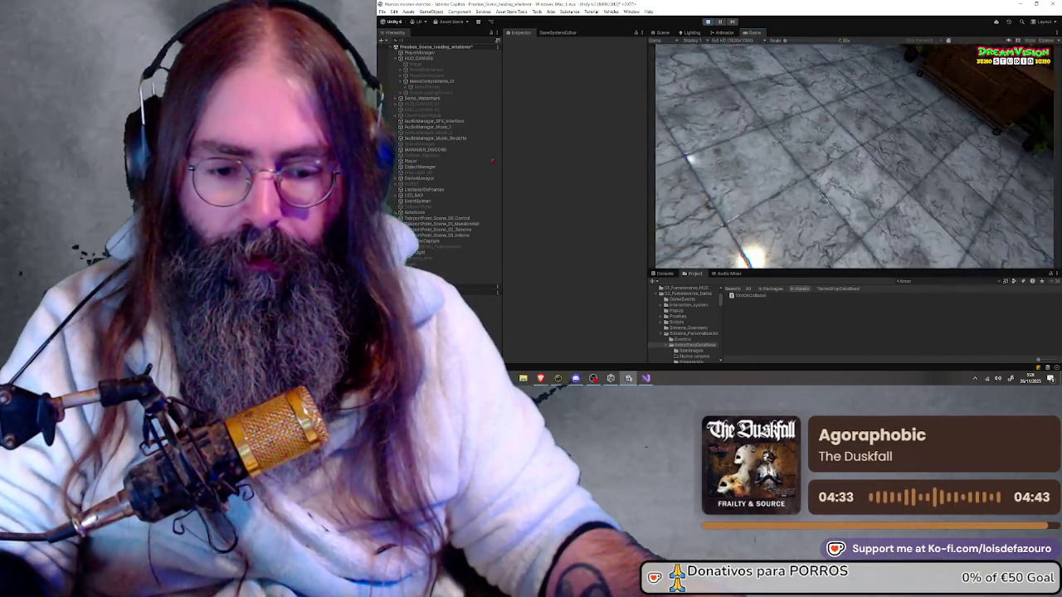
left_click(731, 202)
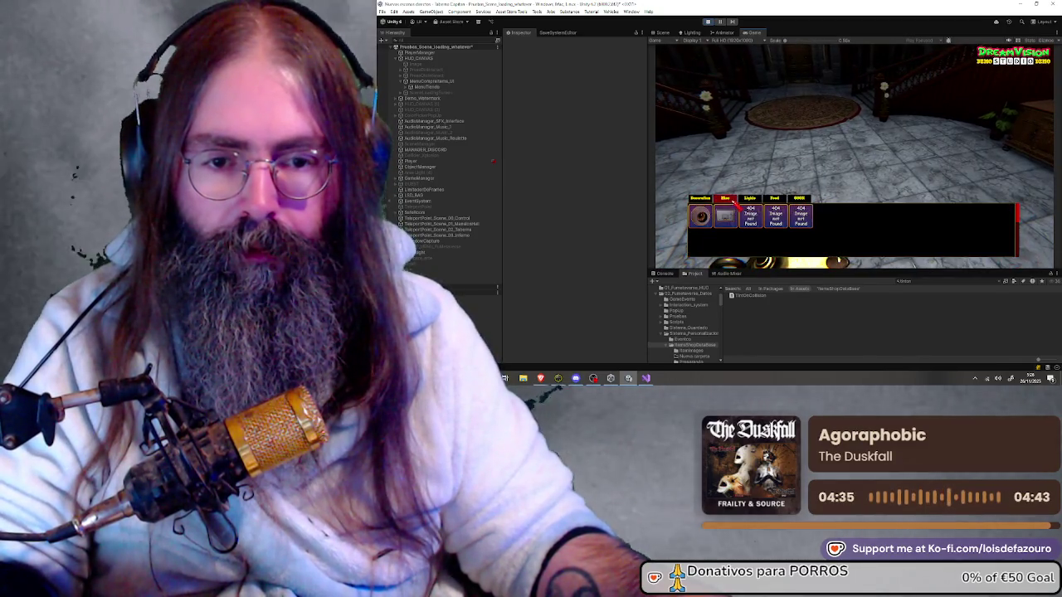
left_click(702, 199)
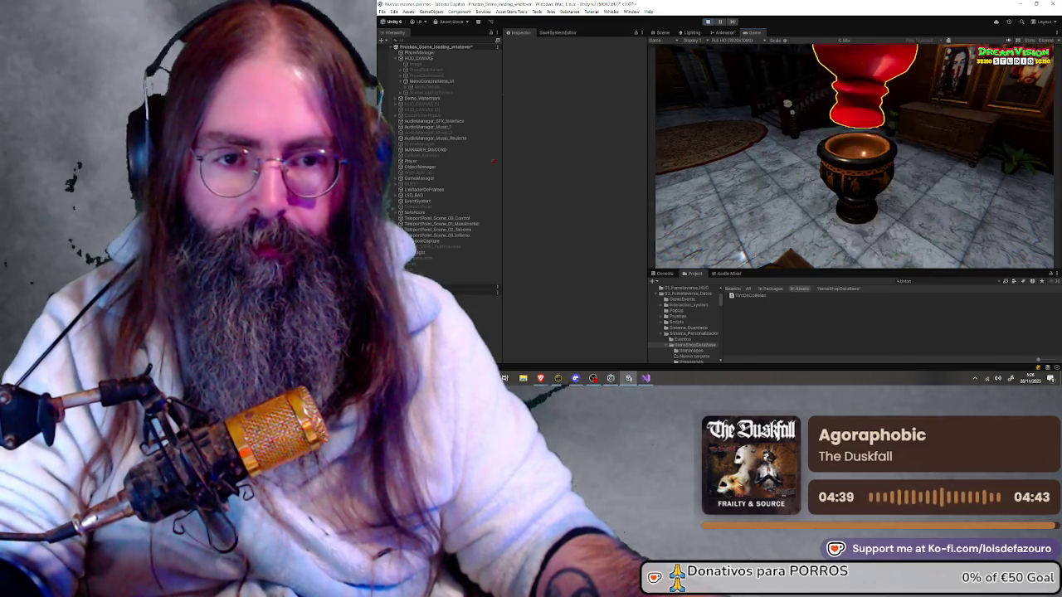
Step: Choose the skeleton from the shop catalog, close the shop, and stop the game with Ctrl+P
key("Tab")
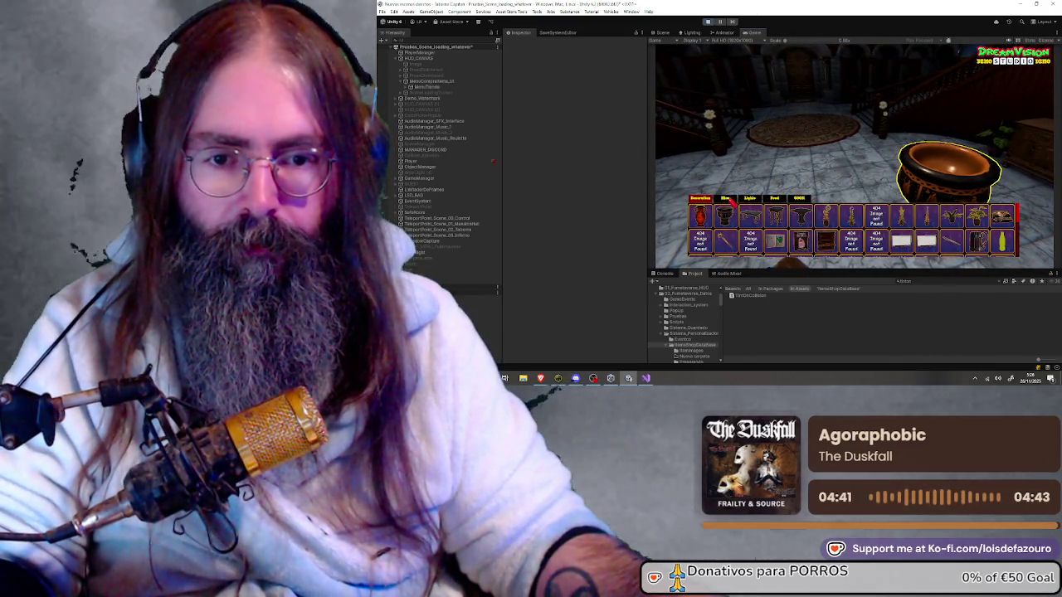
left_click(749, 199)
left_click(740, 214)
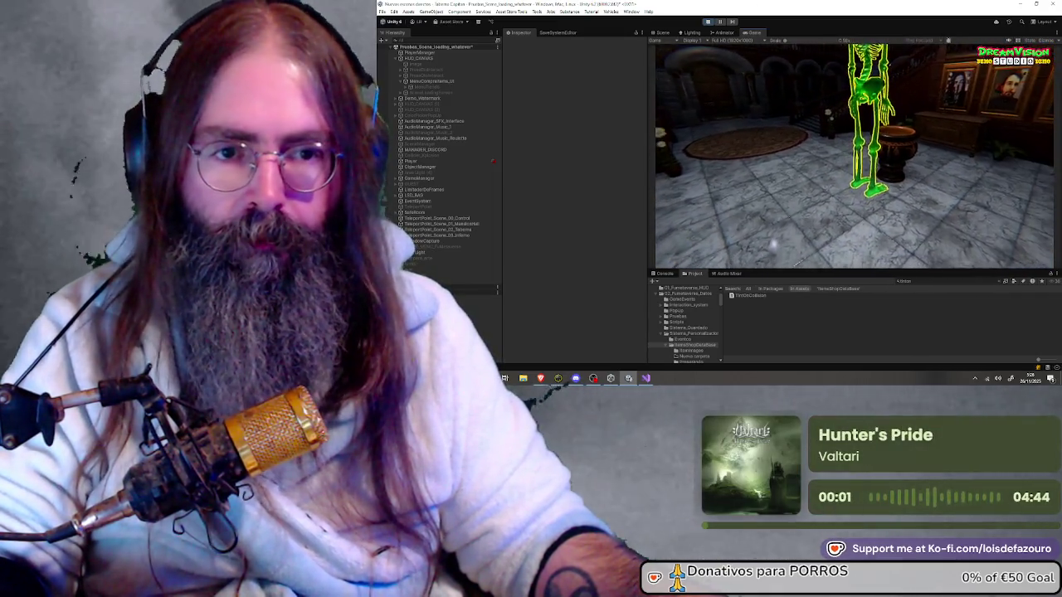
key("Tab")
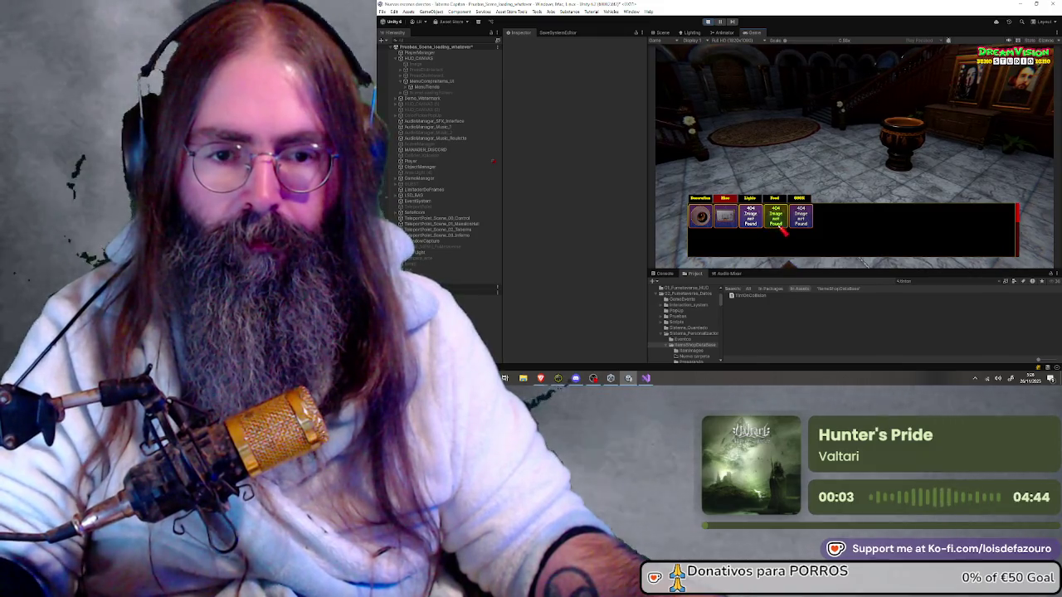
key("Tab")
key("Tab")
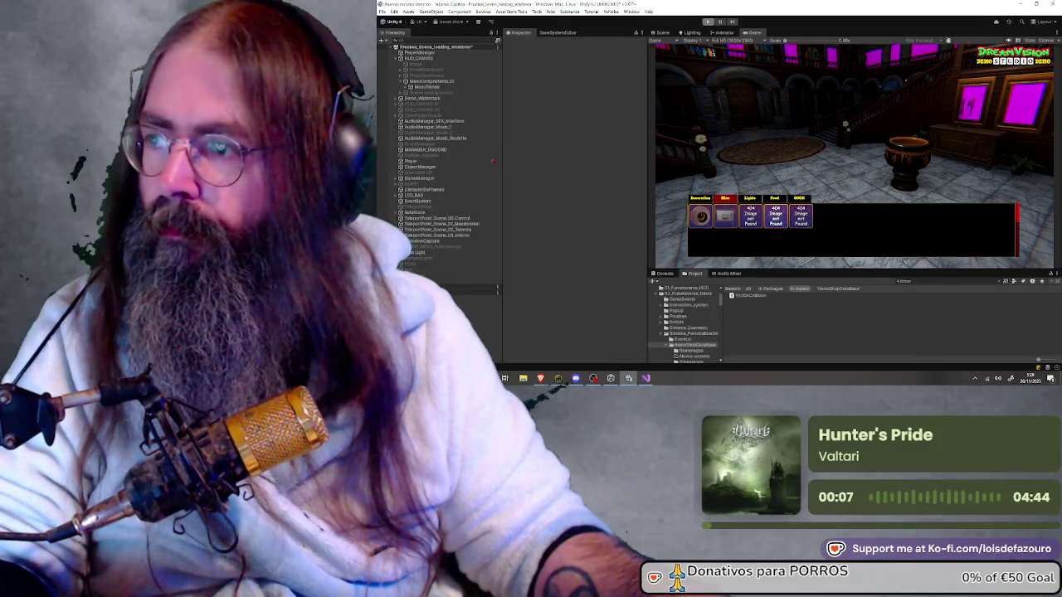
key("ctrl+p")
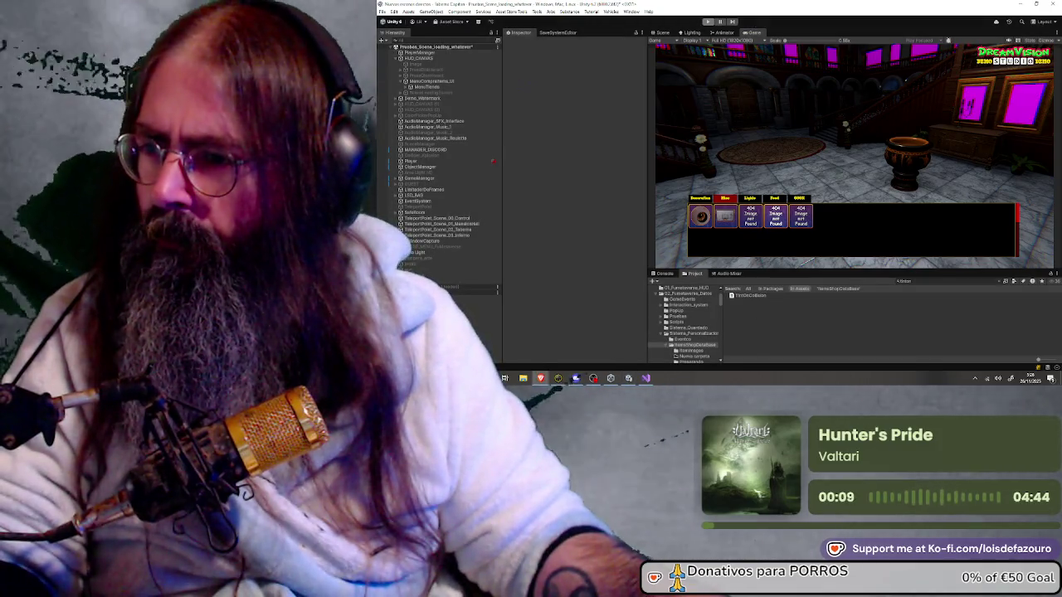
key("alt+Tab")
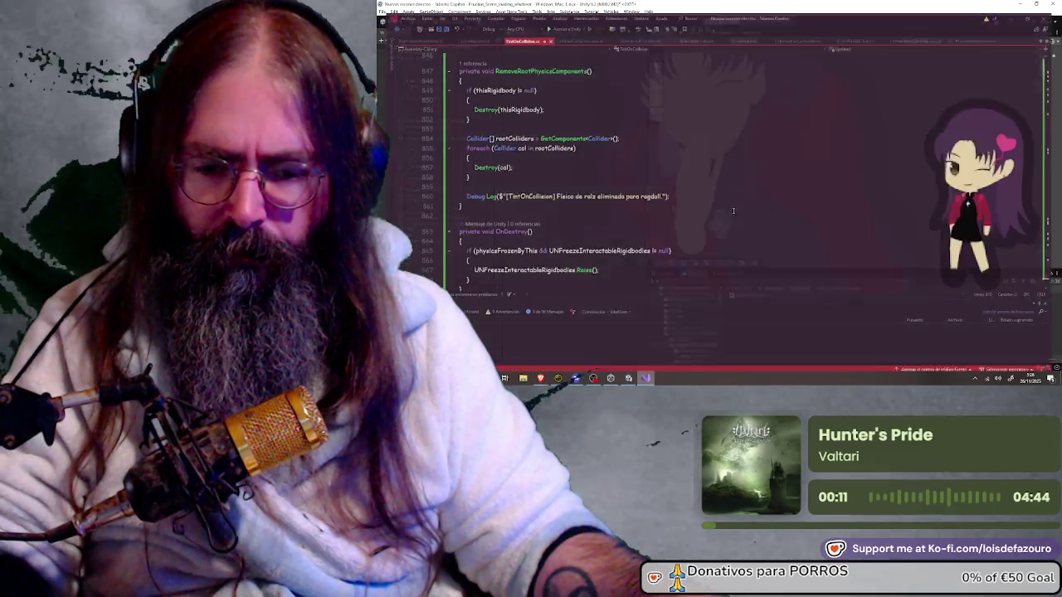
scroll(605, 149, "up", 1)
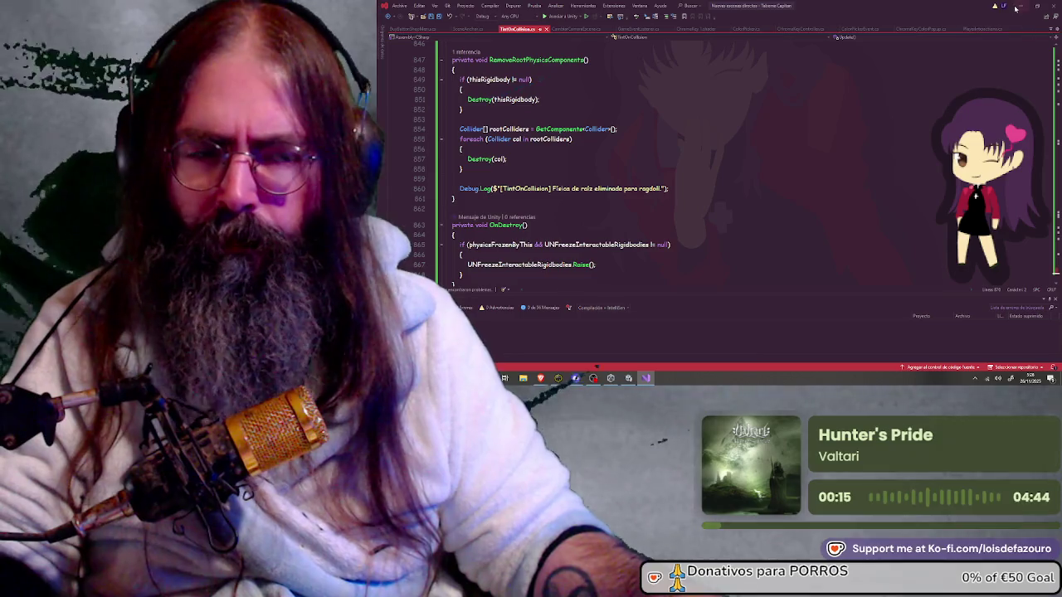
key("alt+Tab")
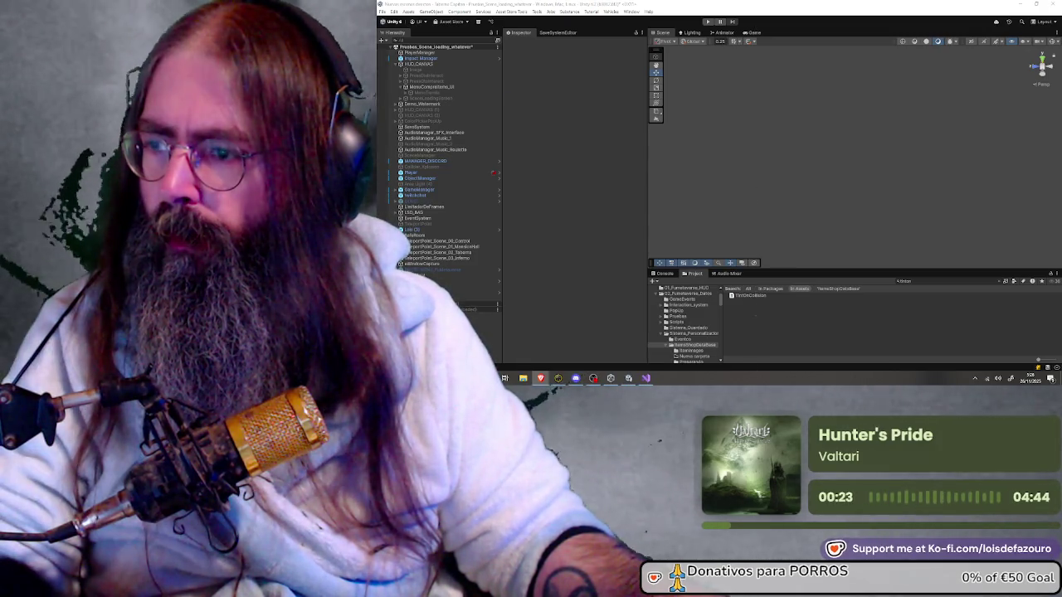
Step: Run the game, load the Demo Dream scene and filter the shop to Misc items
left_click(707, 23)
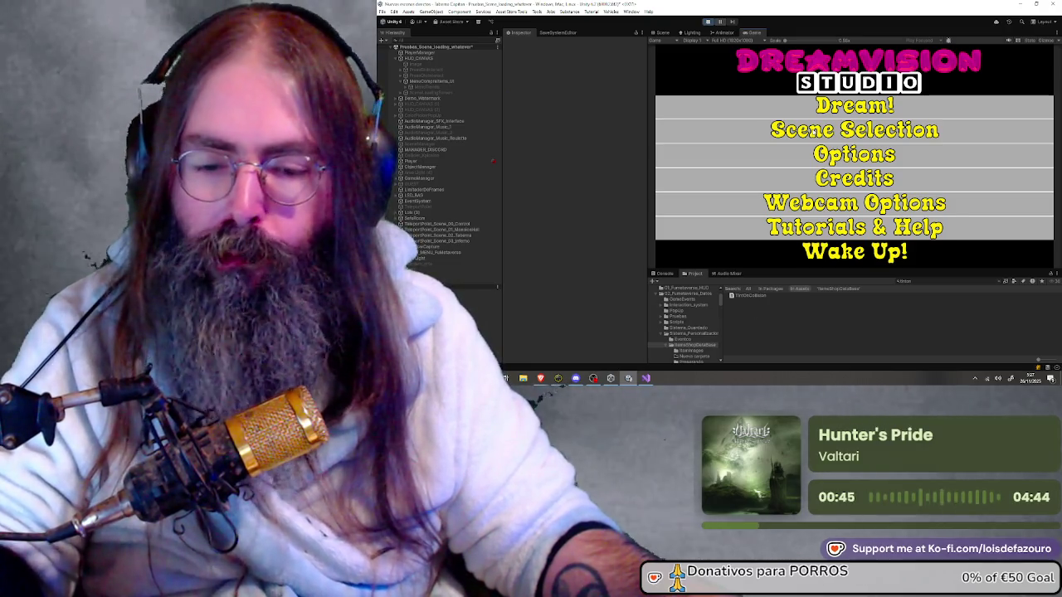
left_click(818, 131)
left_click(815, 131)
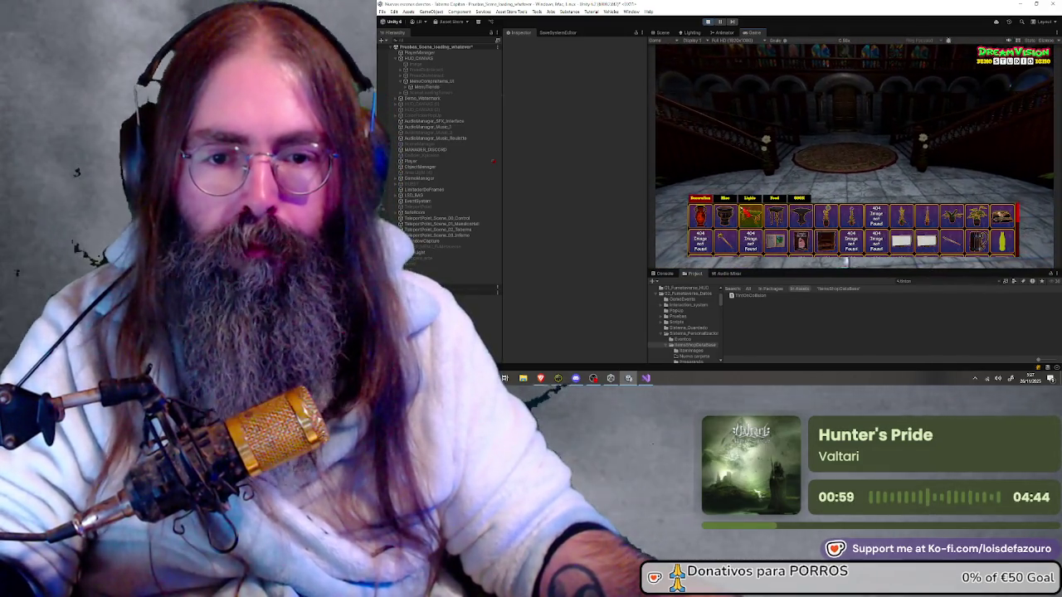
left_click(726, 202)
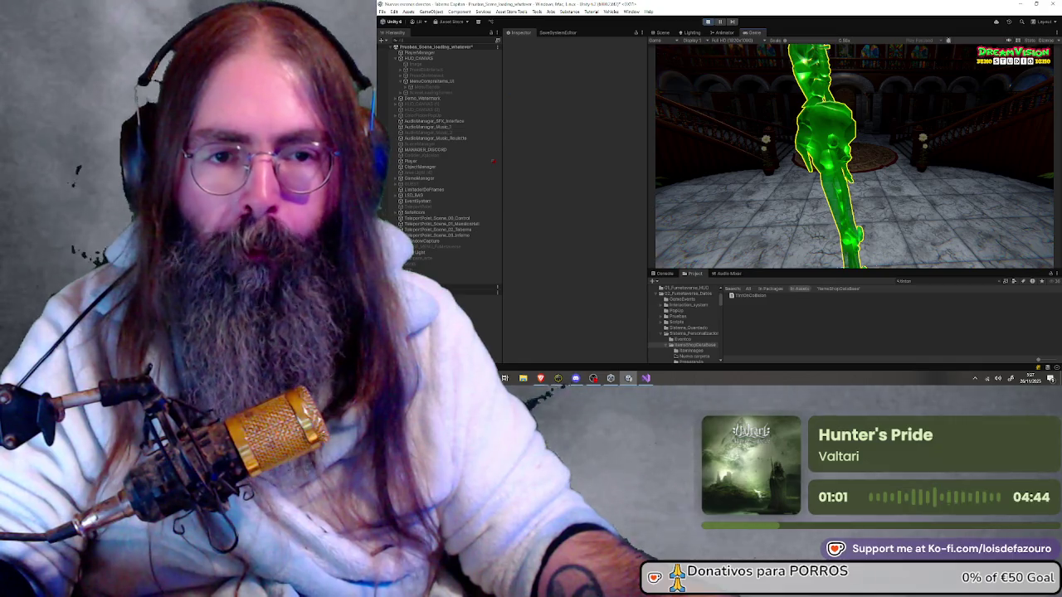
key("Escape")
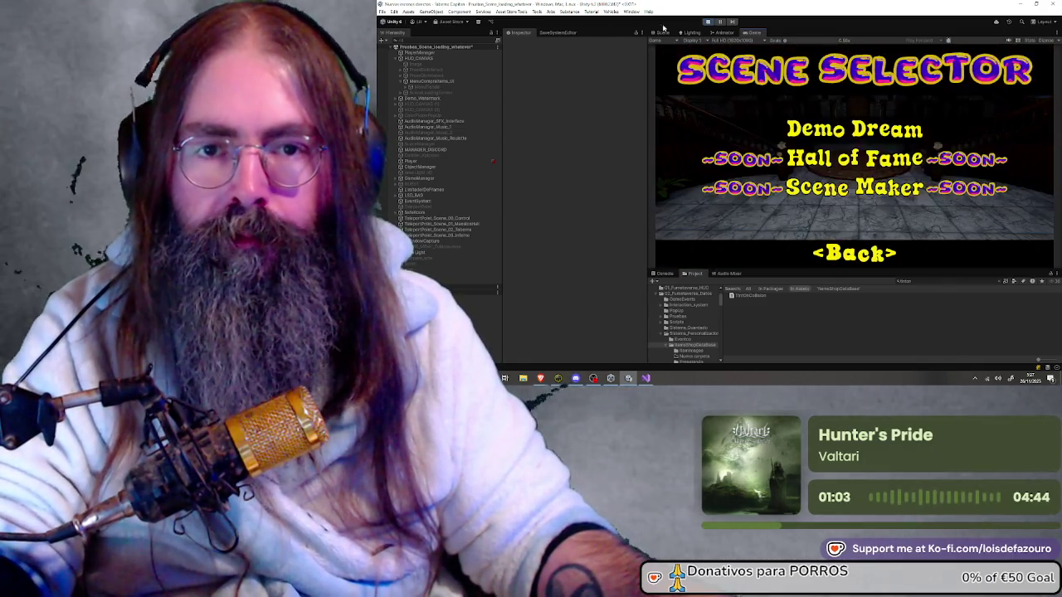
Step: Exit play mode and switch over to the TintOnCollision script in Visual Studio
left_click(710, 22)
left_click(710, 21)
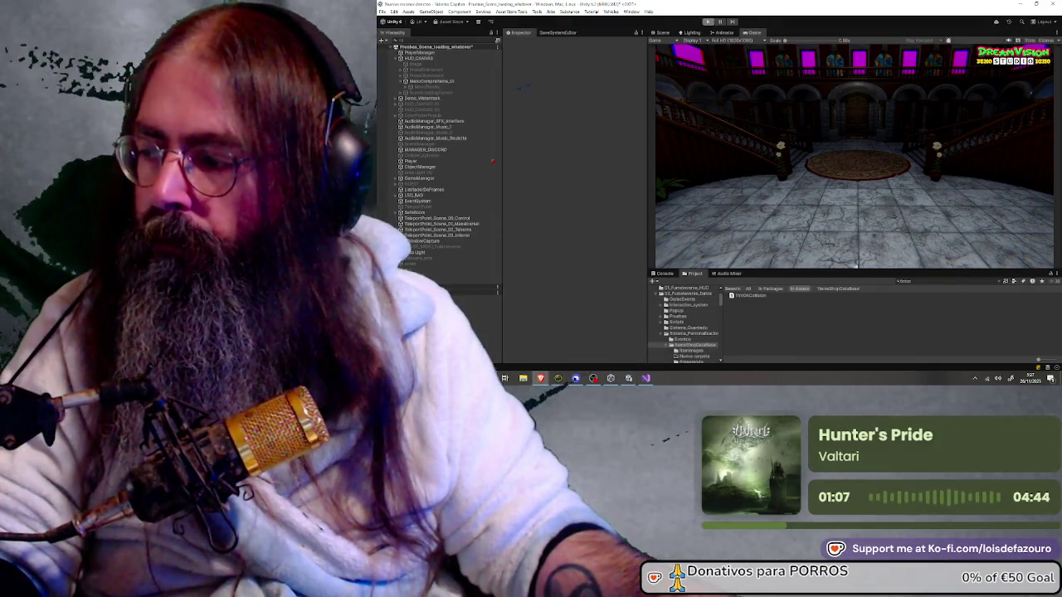
left_click(710, 22)
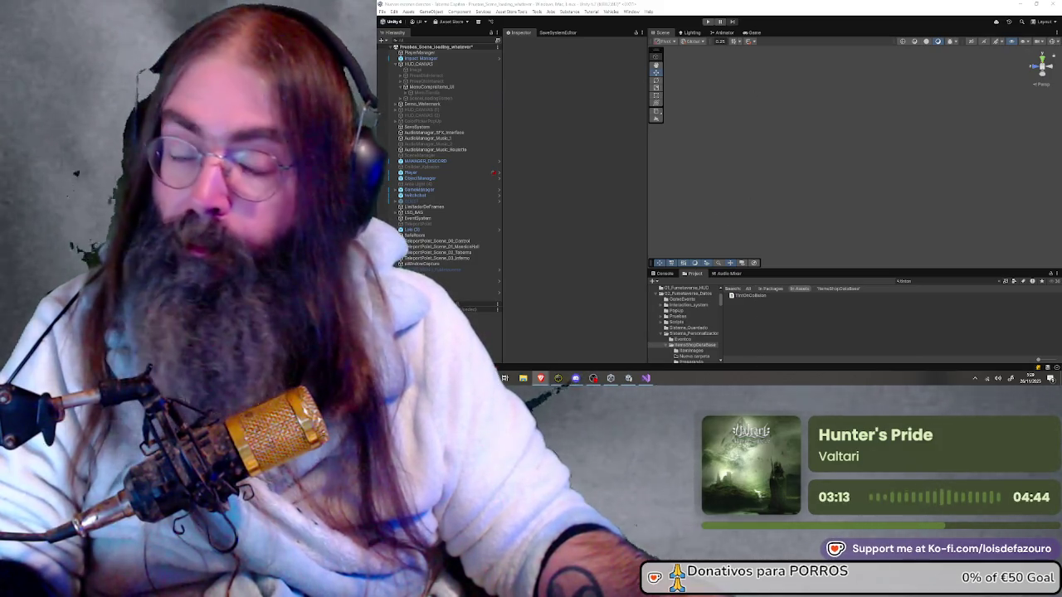
key("alt+Tab")
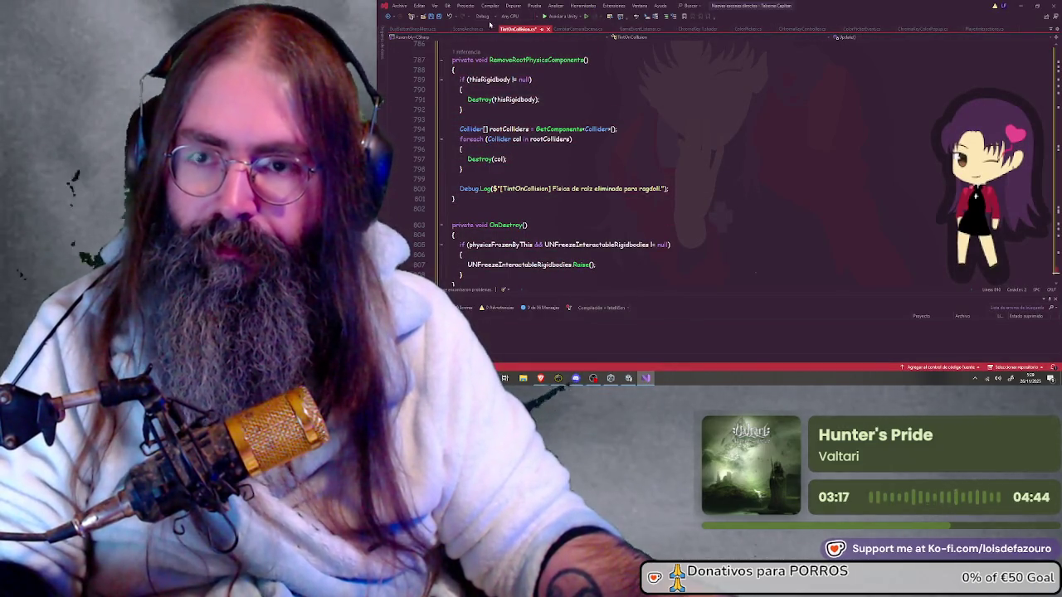
Step: Save TintOnCollision.cs and minimize Visual Studio to bring Unity back
left_click(431, 16)
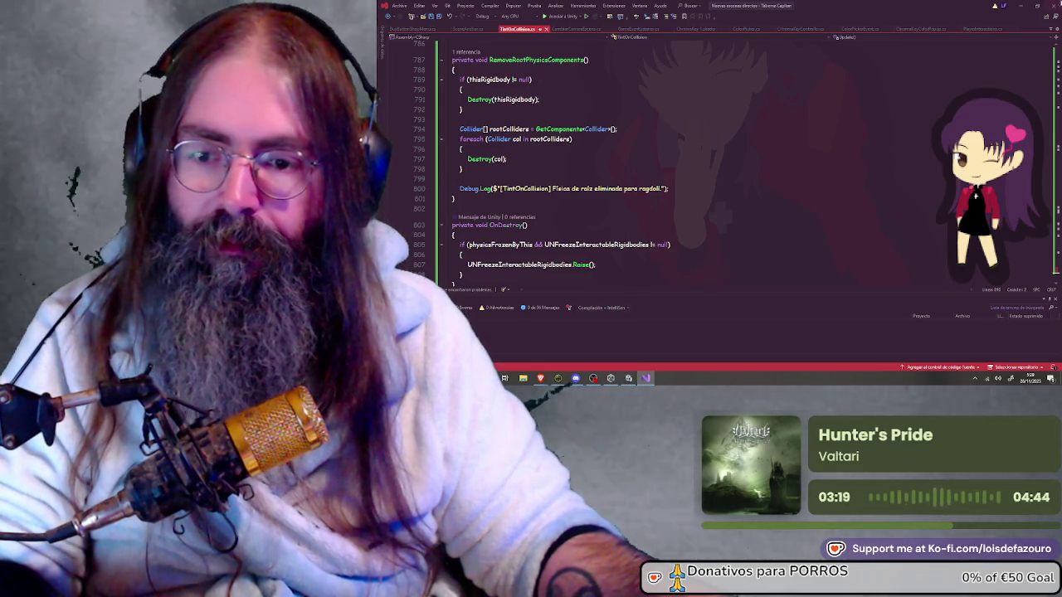
left_click(1024, 6)
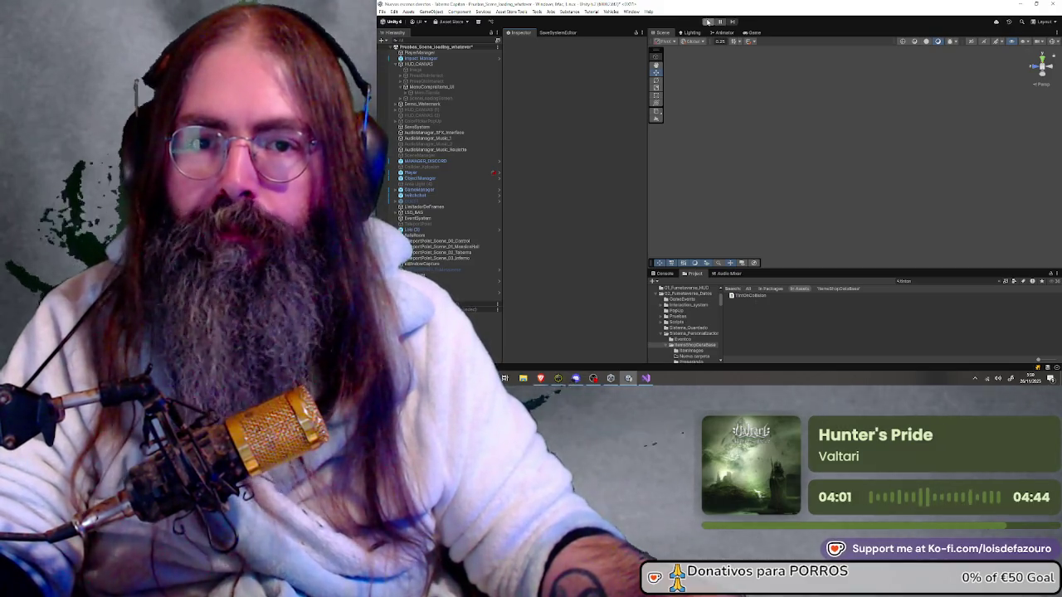
Step: Enter play mode and pick Demo Dream from the game's Scene Selection menu
left_click(708, 22)
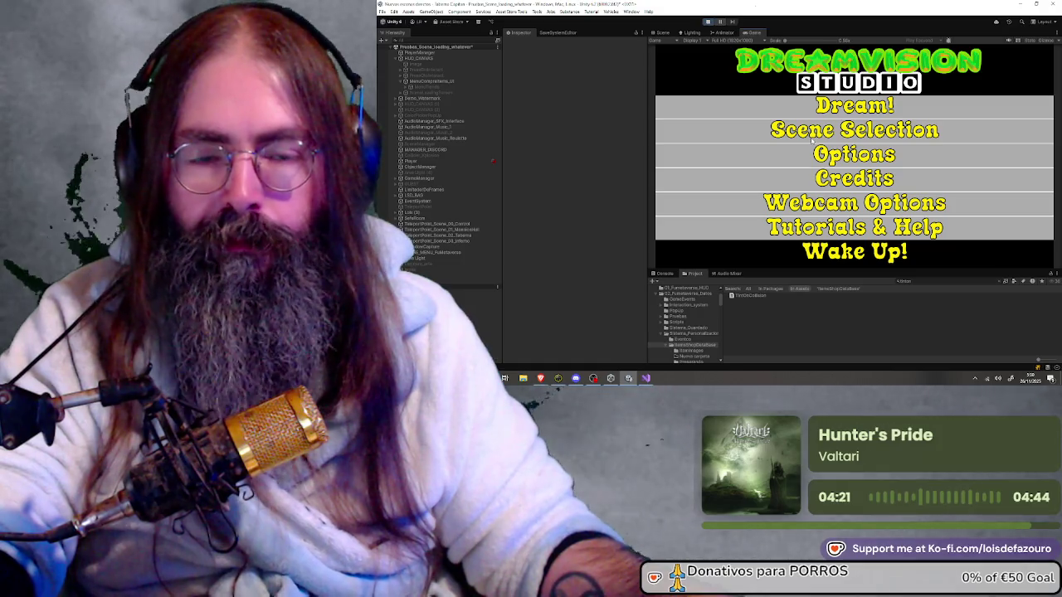
left_click(791, 133)
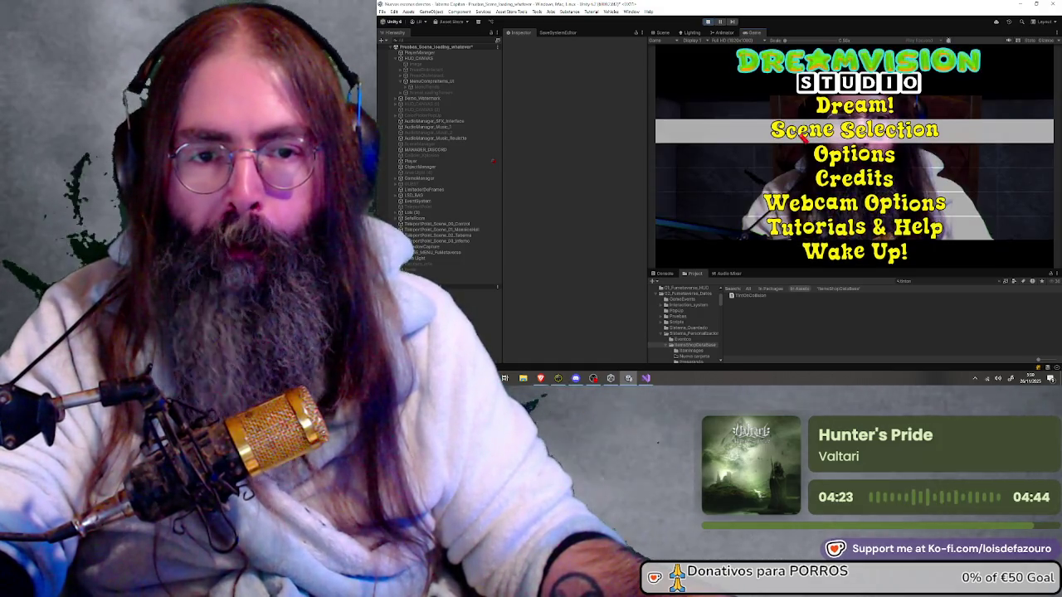
left_click(801, 128)
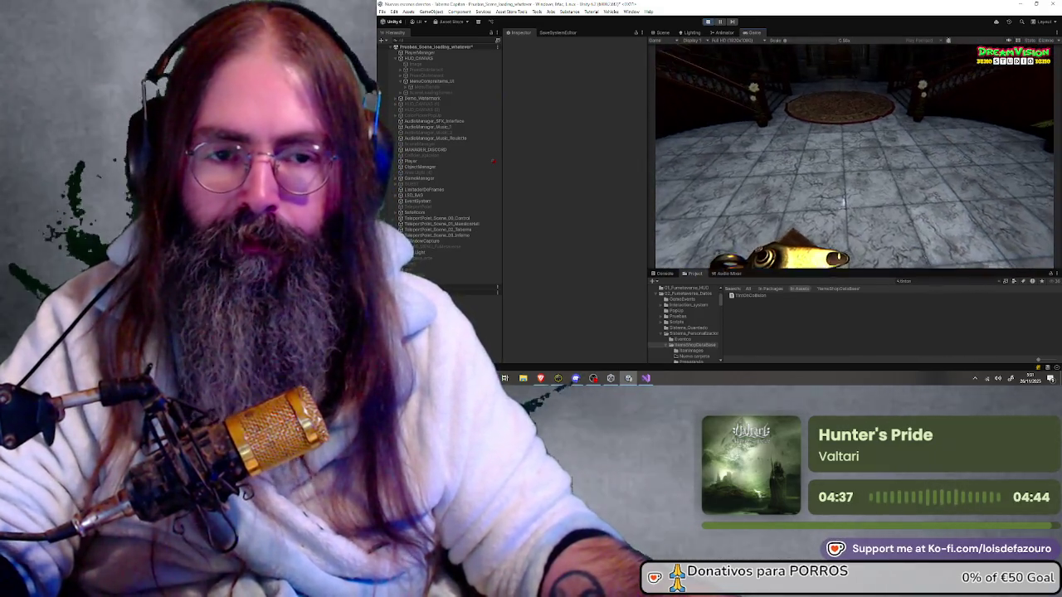
Step: Spawn the skeleton from the catalog's Misc category and close the catalog to watch it ragdoll
key("Tab")
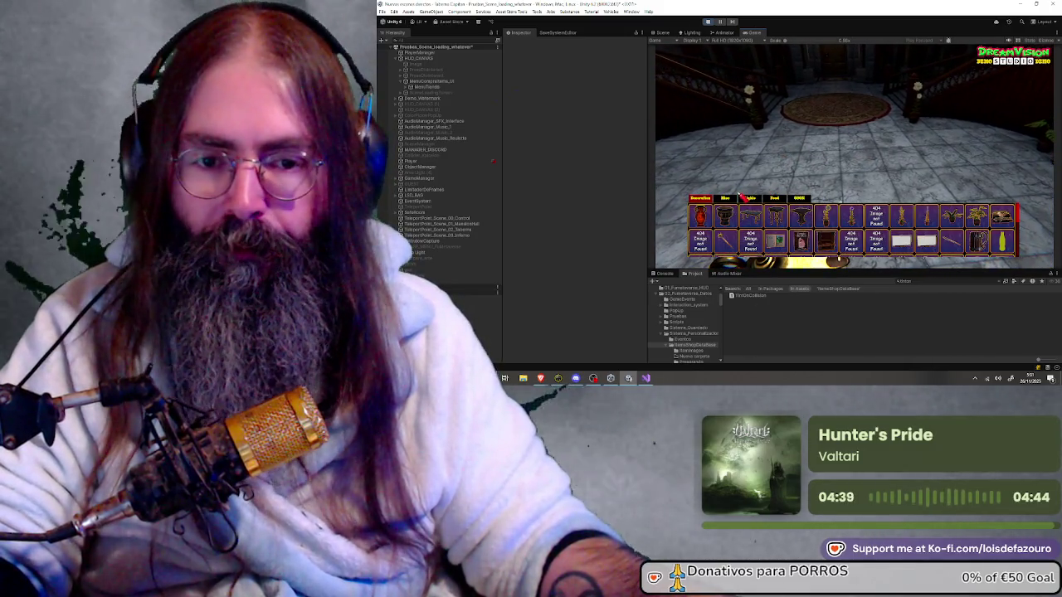
left_click(726, 199)
key("Tab")
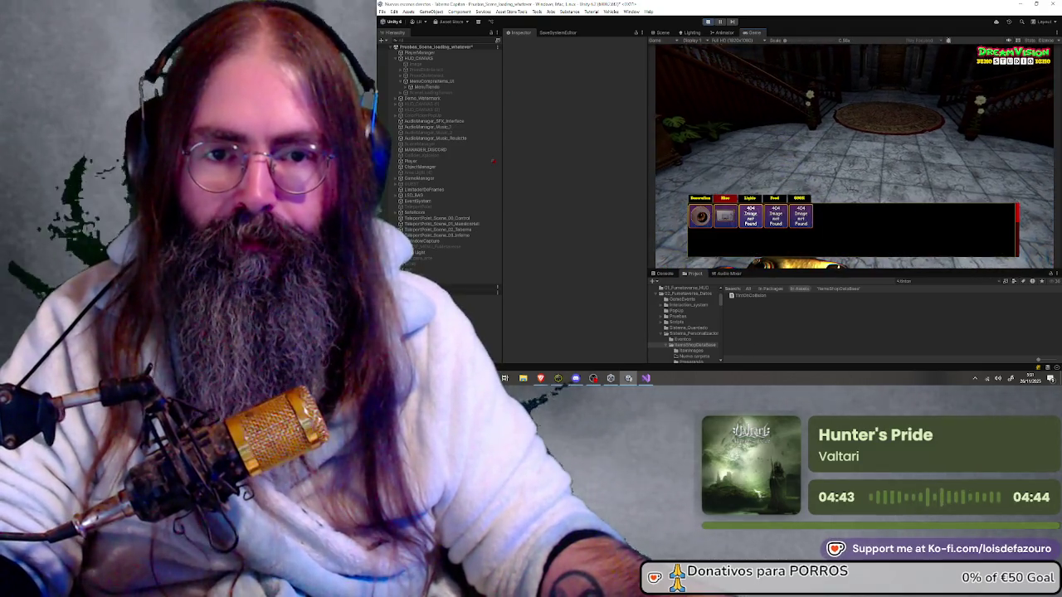
key("Tab")
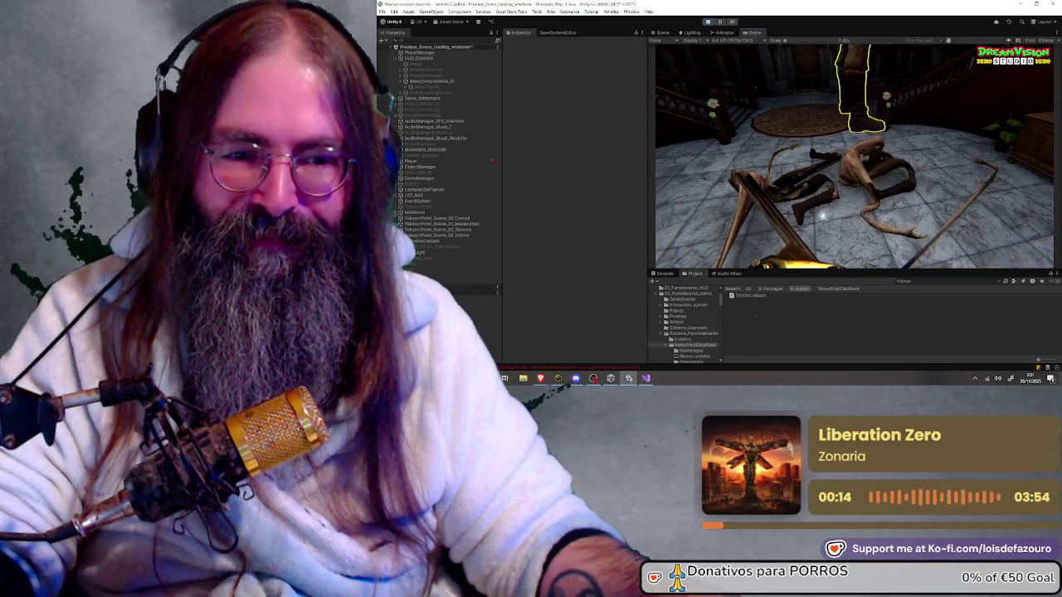
key("e")
key("e")
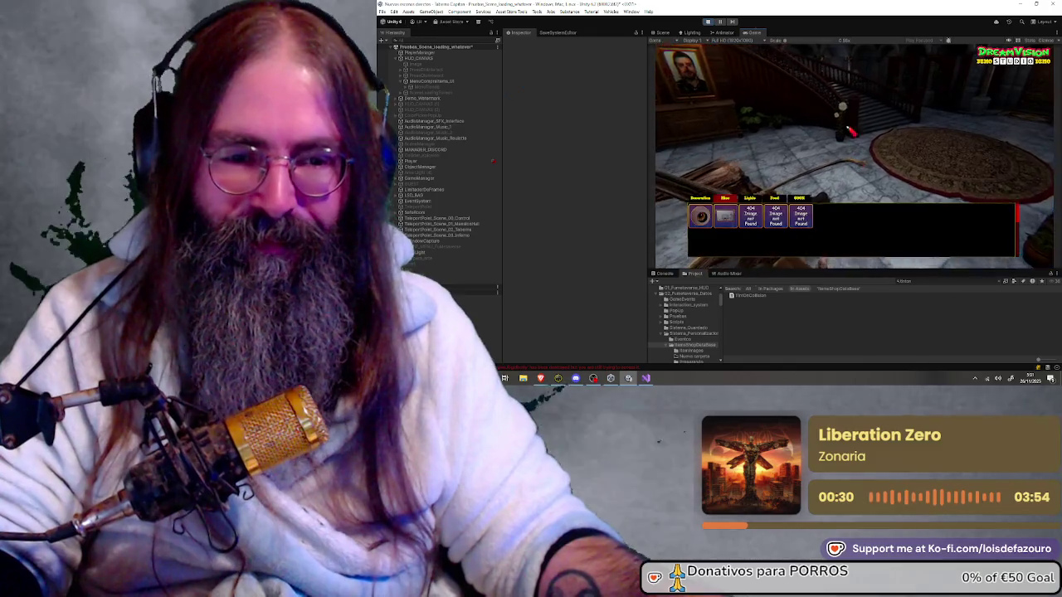
key("Escape")
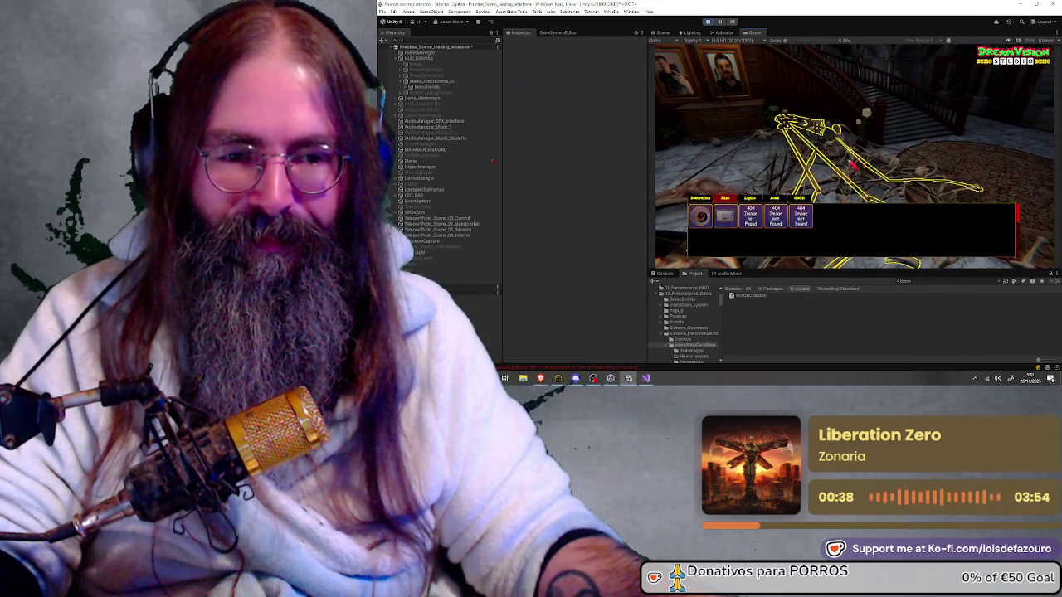
key("Escape")
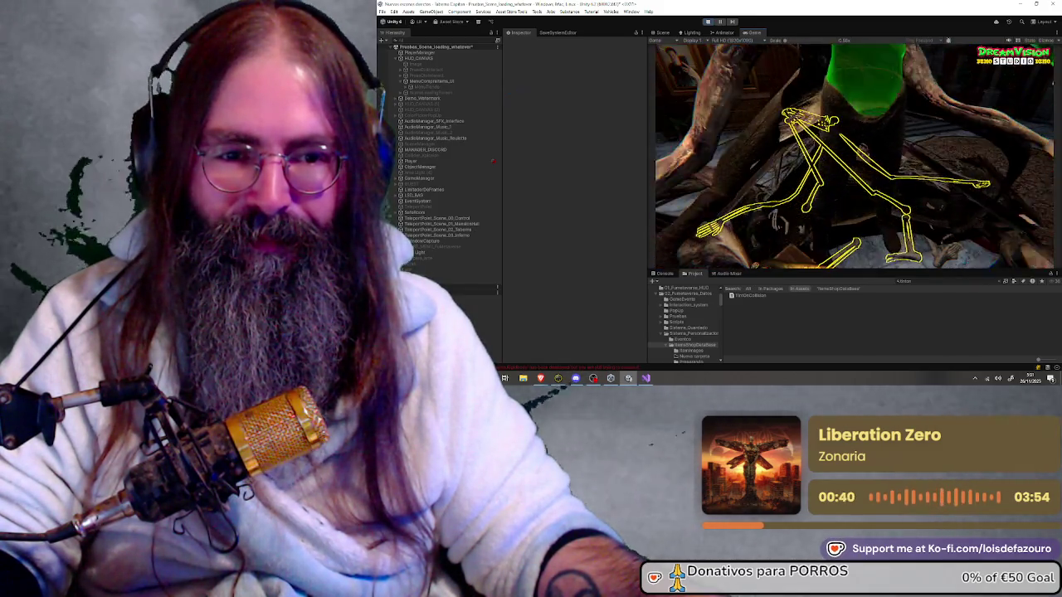
Step: Spawn the skeleton again from the item catalog and watch it collapse on the hall floor
key("Tab")
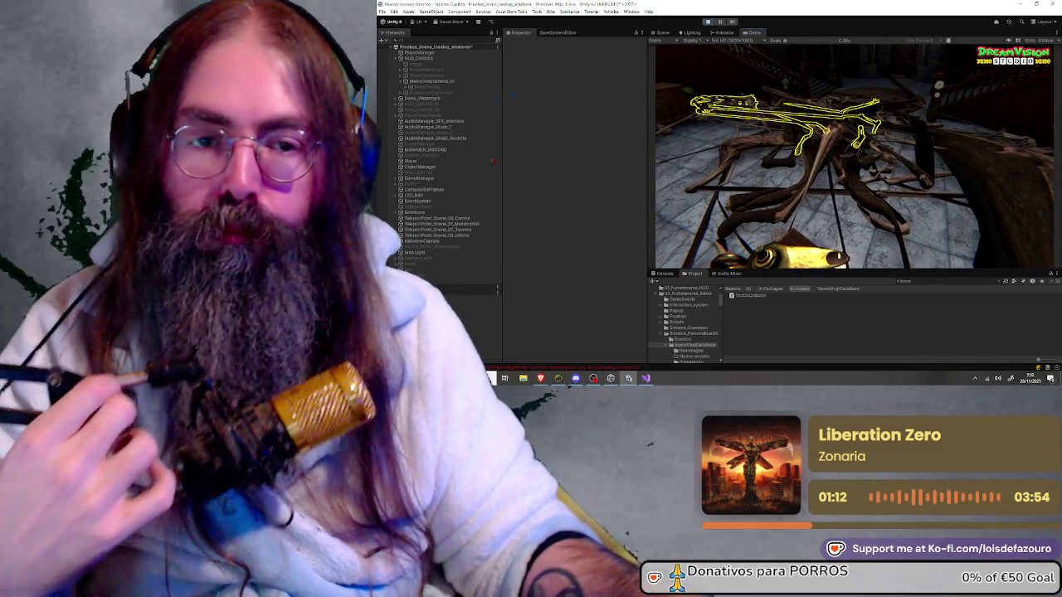
key("super")
key("Escape")
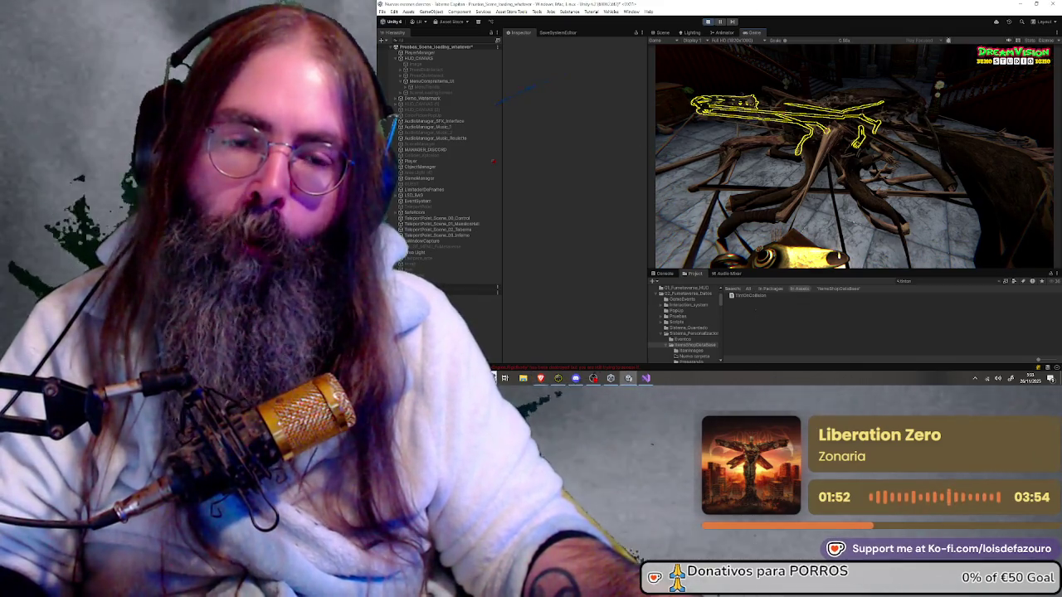
Step: Close the in-game scene selector and leave play mode with Ctrl+P
key("e")
key("Escape")
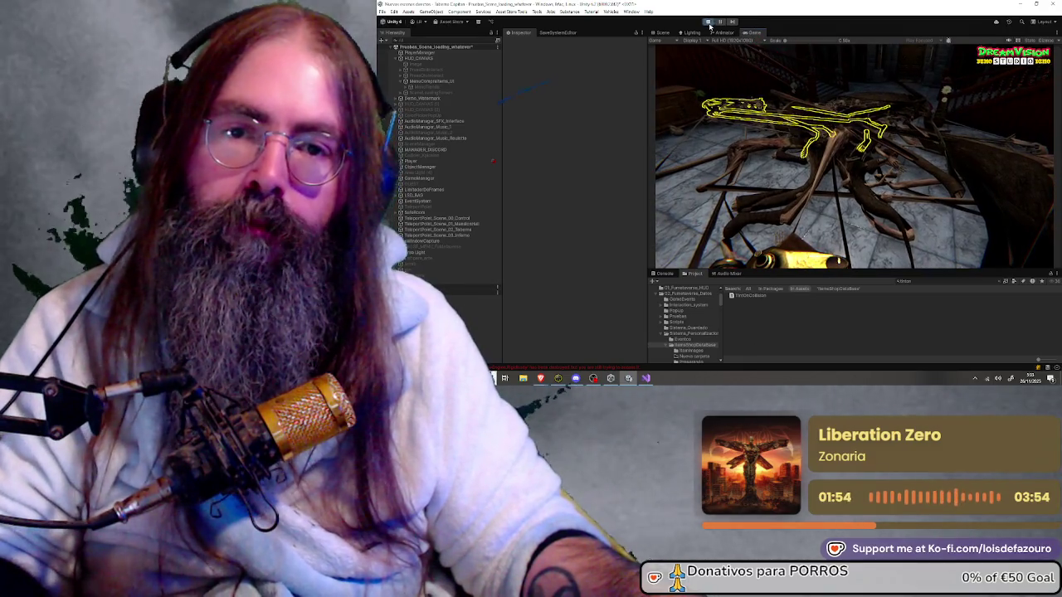
key("ctrl+p")
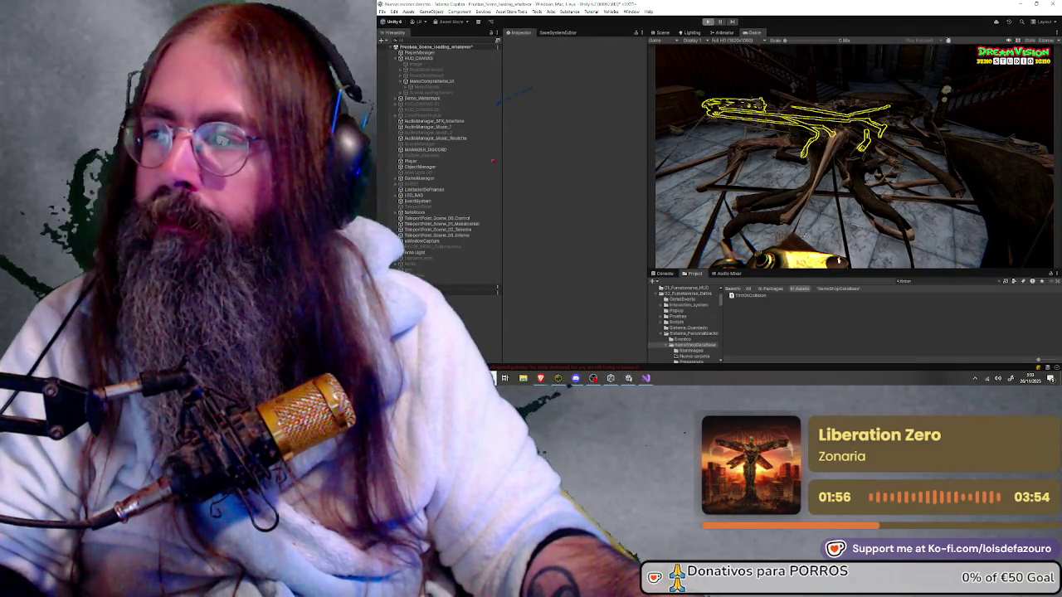
key("super")
key("Escape")
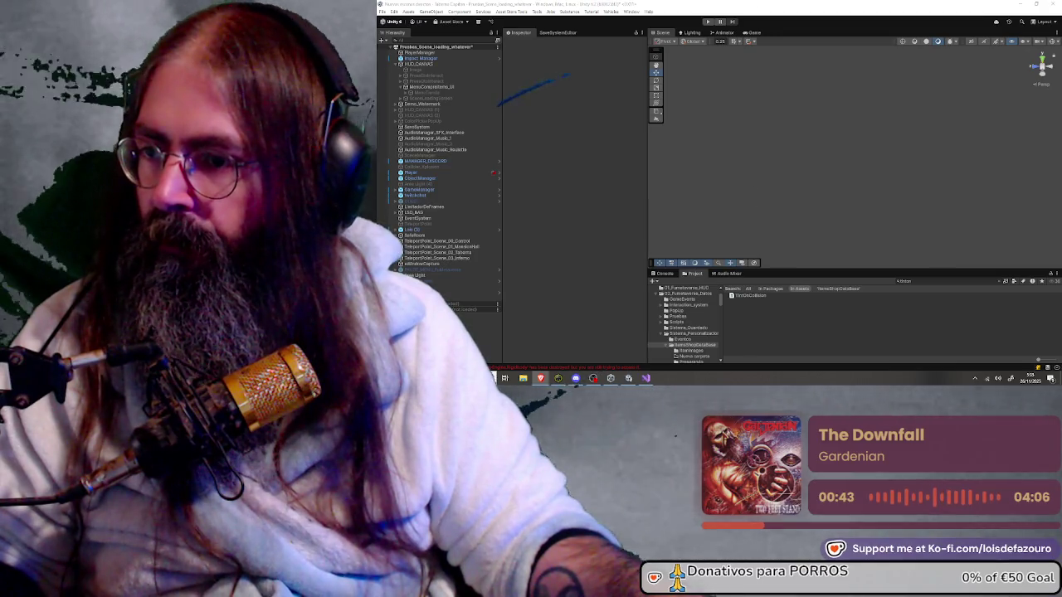
Step: Open TintOnCollision.cs from the Project window search results in Visual Studio
double_click(749, 296)
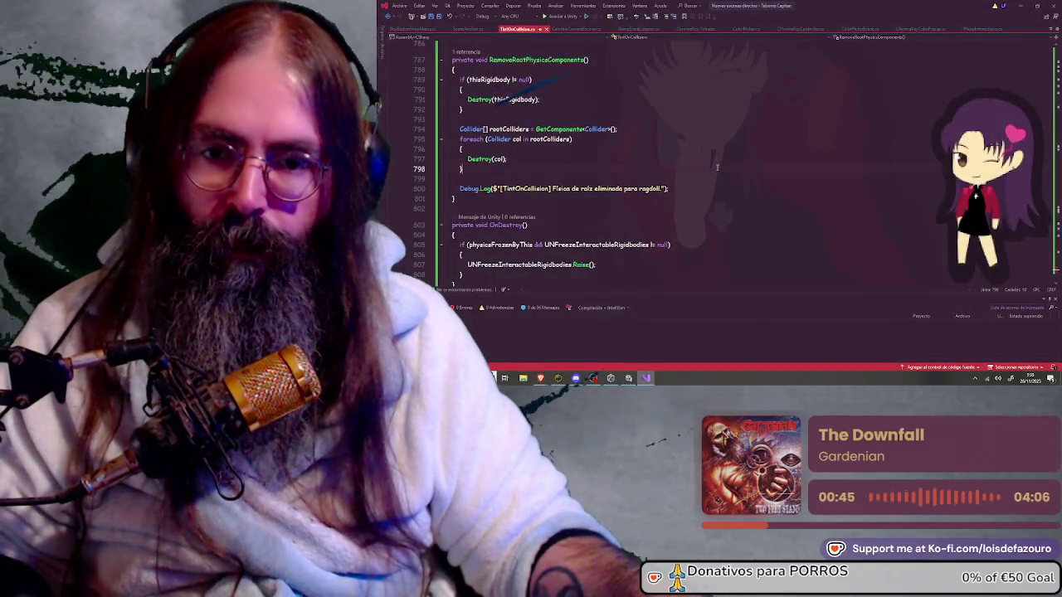